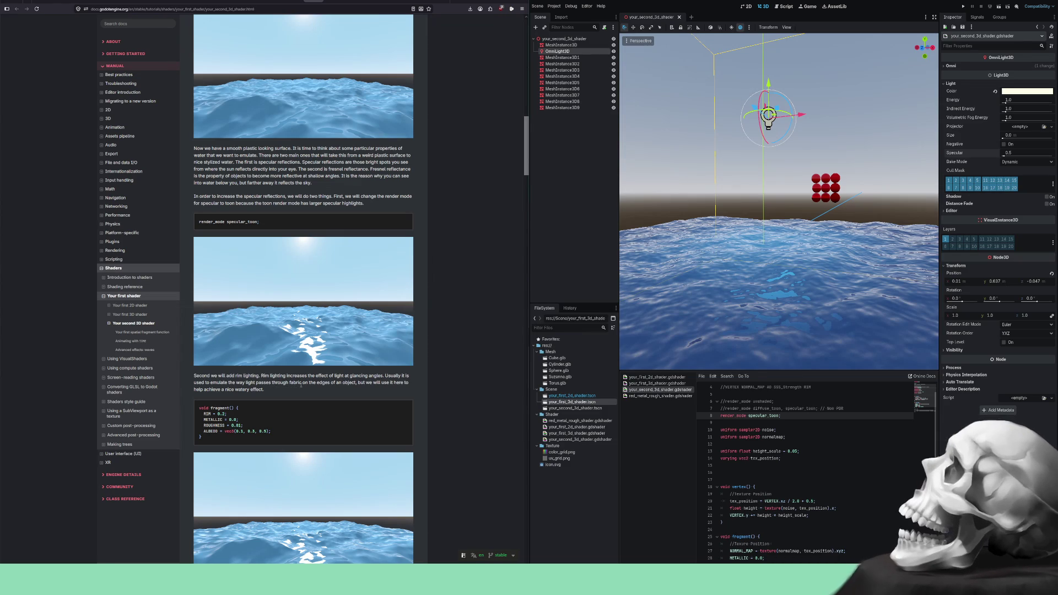
- Copy the docs' 'RIM = 0.2;' line and paste it on a new line after shader line 27
{"action": "scroll", "coordinate": [329, 384], "scroll_direction": "down", "scroll_amount": 3}
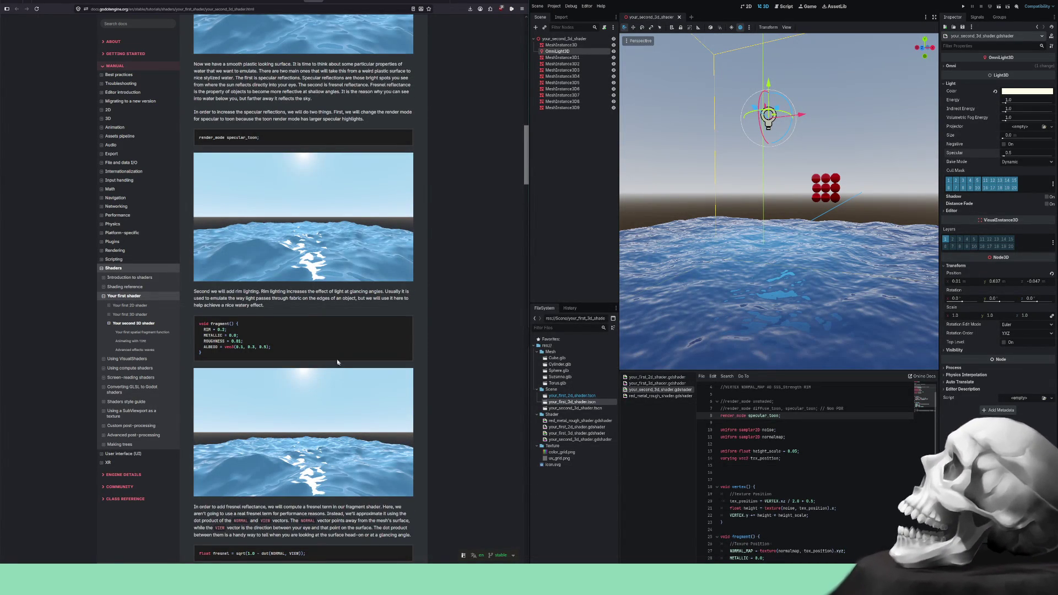
{"action": "left_click_drag", "start_coordinate": [227, 329], "coordinate": [204, 330]}
{"action": "right_click", "coordinate": [212, 329]}
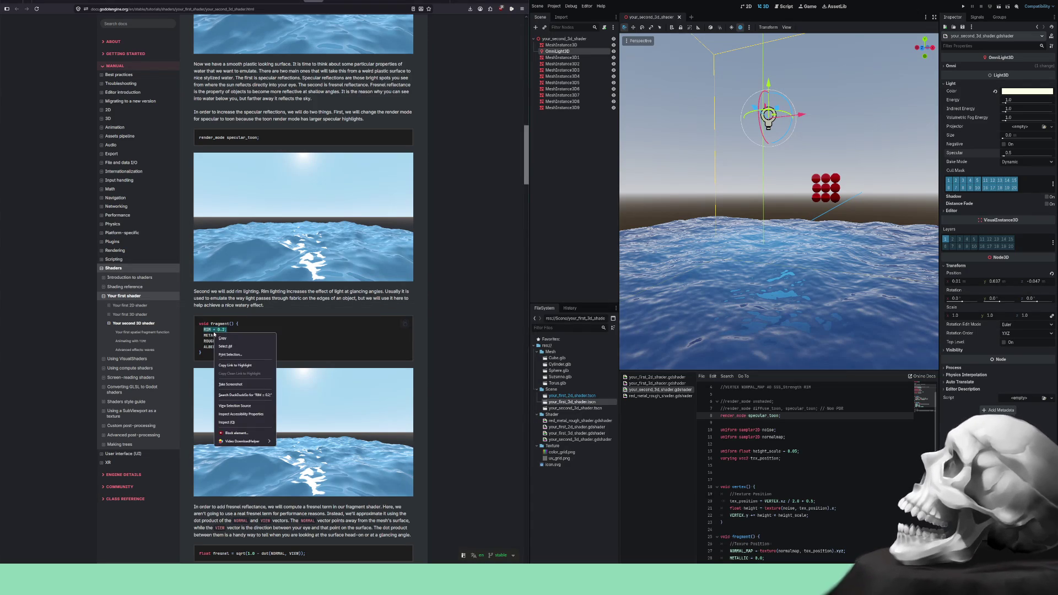
{"action": "left_click", "coordinate": [237, 336]}
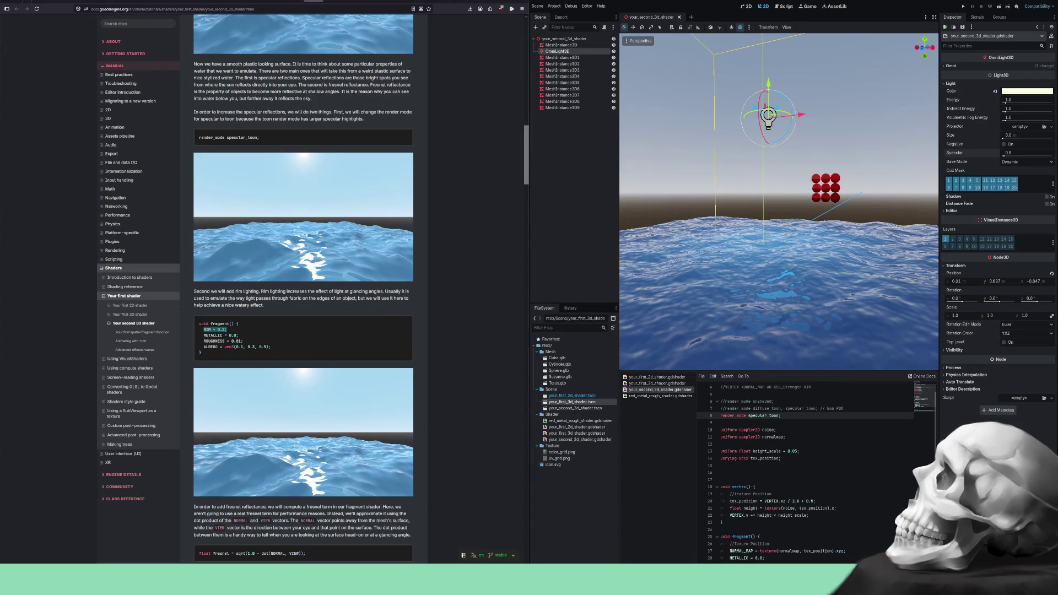
{"action": "scroll", "coordinate": [804, 469], "scroll_direction": "down", "scroll_amount": 5}
{"action": "left_click", "coordinate": [860, 444]}
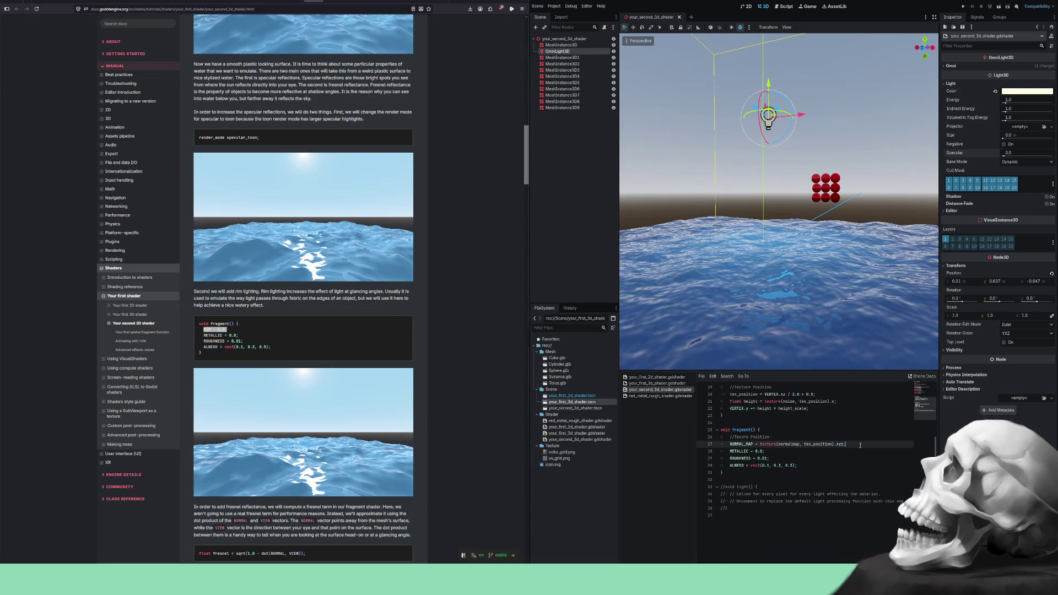
{"action": "key", "text": "Return"}
{"action": "key", "text": "ctrl+v"}
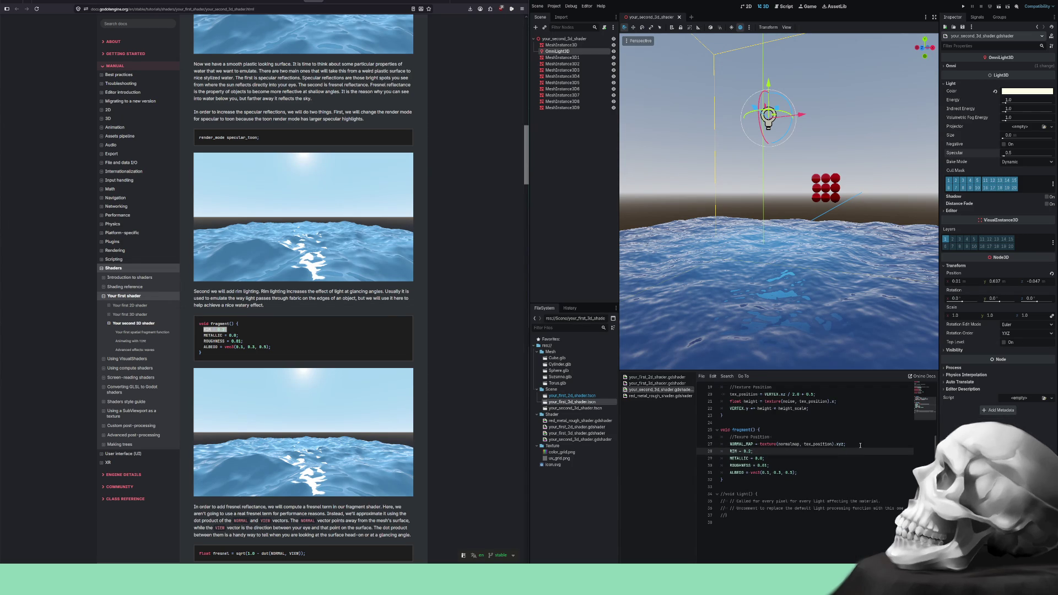
- Select the water mesh and toggle the RIM line off and on to compare the lighting
{"action": "left_click", "coordinate": [750, 314]}
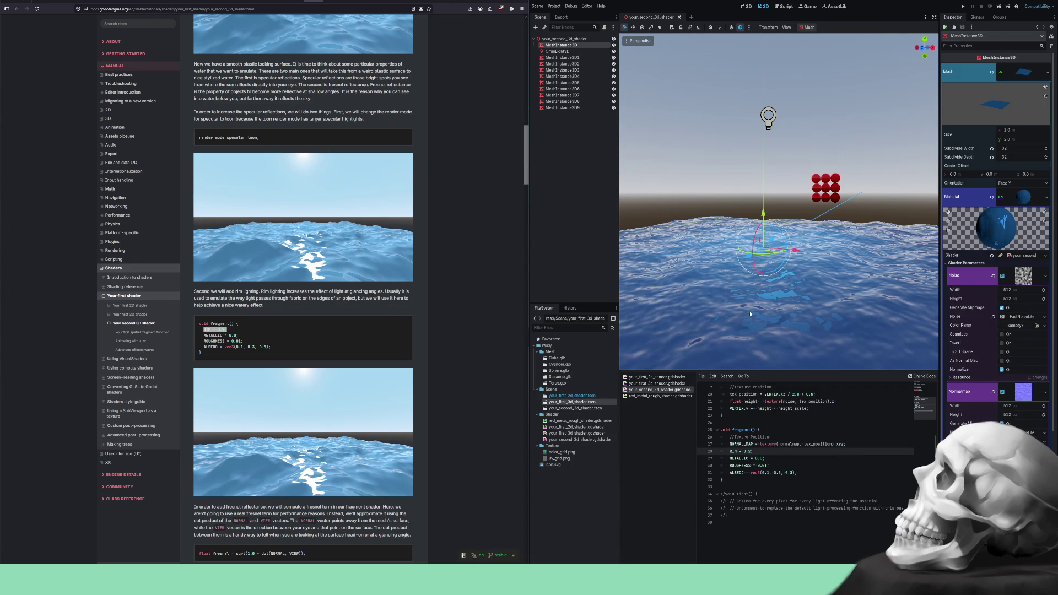
{"action": "left_click_drag", "start_coordinate": [749, 311], "coordinate": [740, 309]}
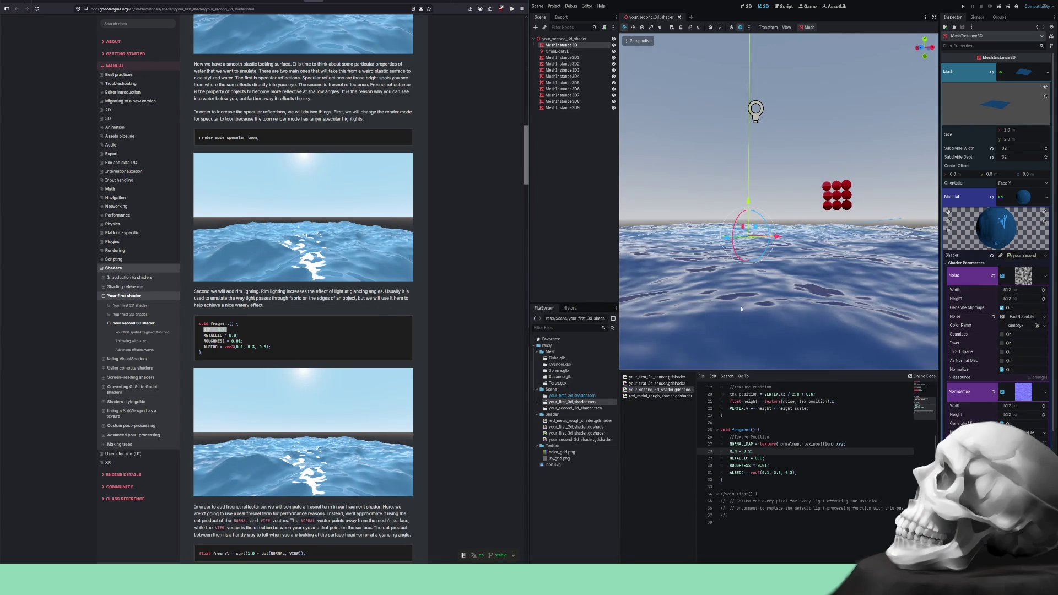
{"action": "scroll", "coordinate": [741, 308], "scroll_direction": "up", "scroll_amount": 2}
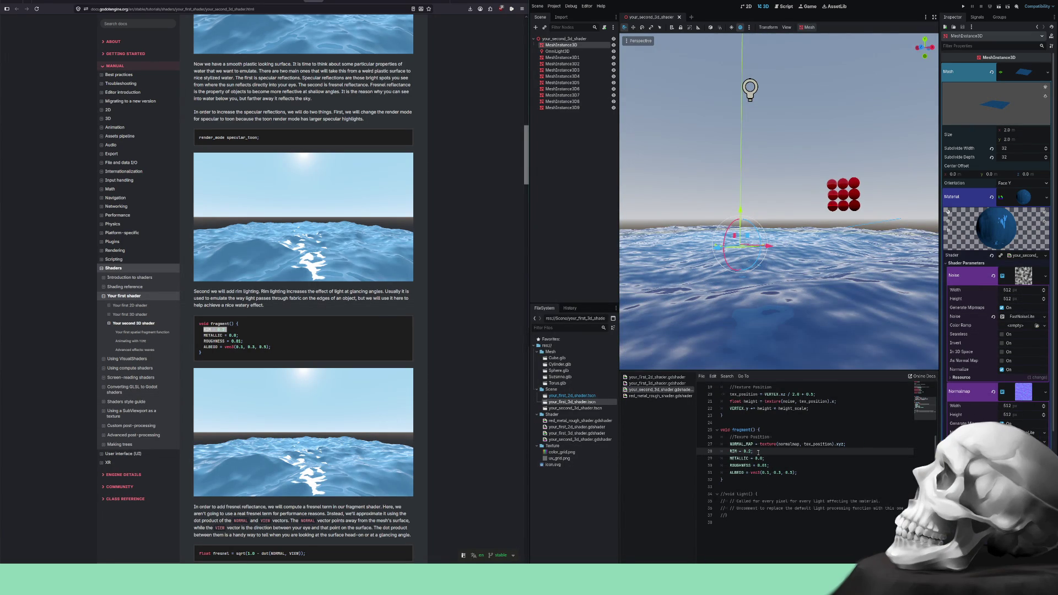
{"action": "key", "text": "ctrl+k"}
{"action": "key", "text": "ctrl+k"}
{"action": "mouse_move", "coordinate": [826, 362]}
{"action": "left_mouse_down"}
{"action": "mouse_move", "coordinate": [802, 277]}
{"action": "mouse_move", "coordinate": [809, 238]}
{"action": "mouse_move", "coordinate": [807, 254]}
{"action": "left_mouse_up"}
{"action": "key", "text": "ctrl+k"}
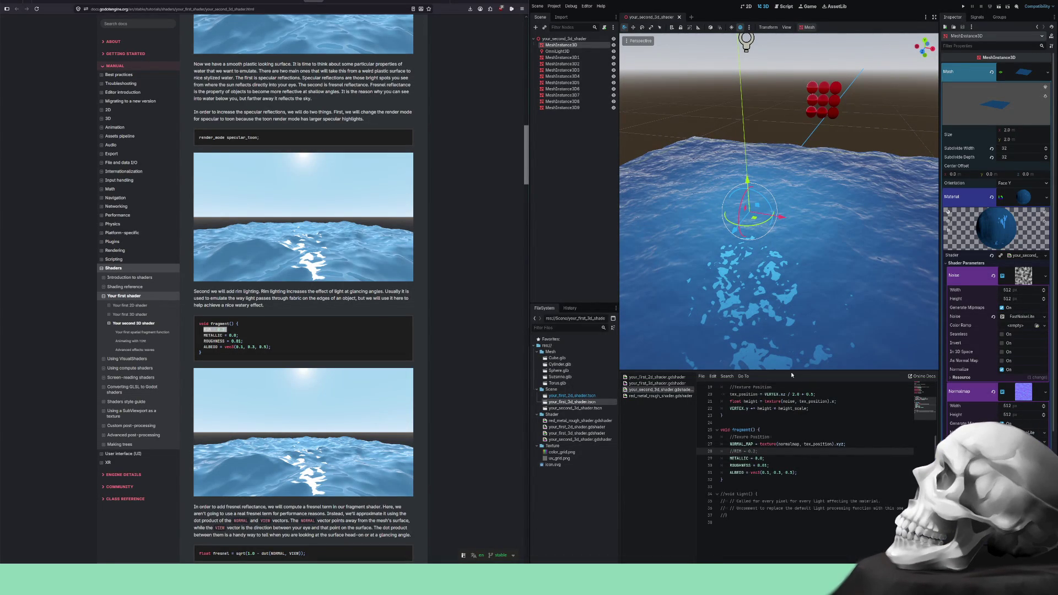
{"action": "key", "text": "ctrl+k"}
- Raise RIM to 1.0 to inspect the water, then set it back to 0.2
{"action": "key", "text": "BackSpace"}
{"action": "key", "text": "BackSpace"}
{"action": "key", "text": "BackSpace"}
{"action": "type", "text": "1."}
{"action": "type", "text": "0"}
{"action": "mouse_move", "coordinate": [774, 281]}
{"action": "left_mouse_down"}
{"action": "mouse_move", "coordinate": [740, 243]}
{"action": "mouse_move", "coordinate": [769, 267]}
{"action": "left_mouse_up"}
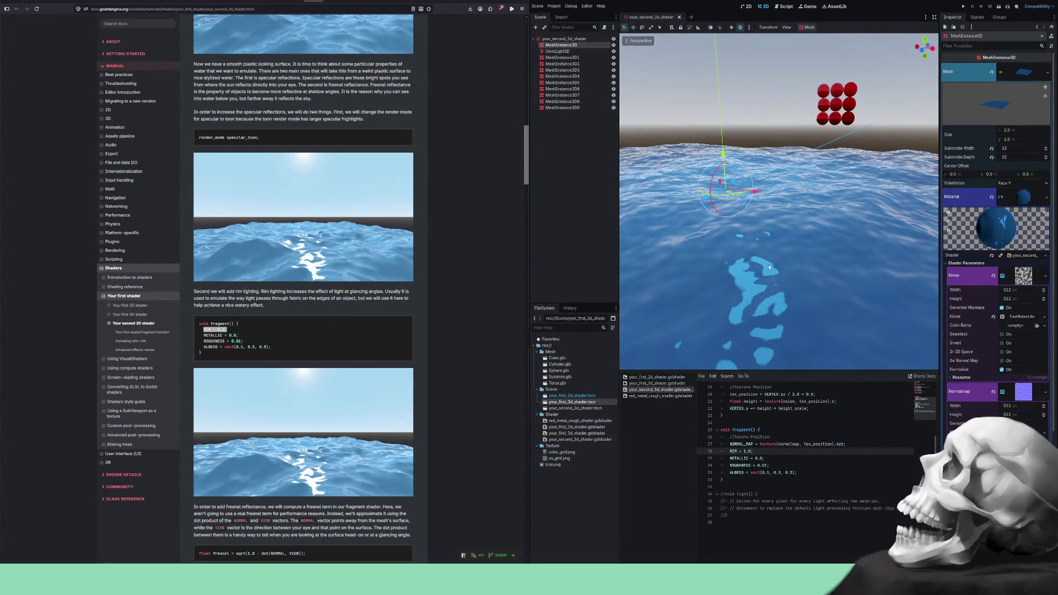
{"action": "key", "text": "BackSpace"}
{"action": "key", "text": "BackSpace"}
{"action": "key", "text": "BackSpace"}
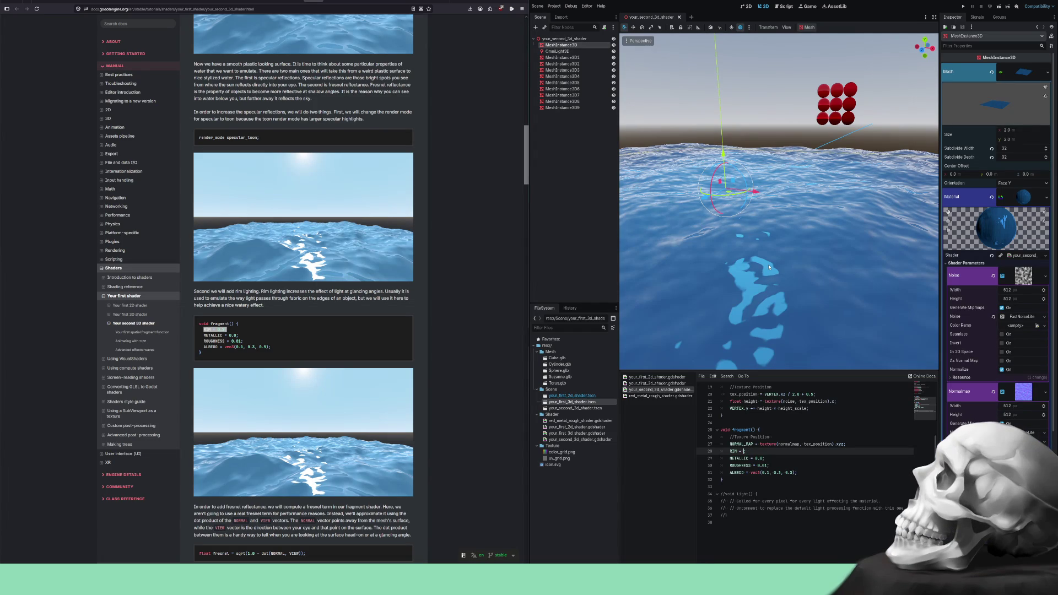
{"action": "type", "text": "0.2"}
{"action": "scroll", "coordinate": [797, 237], "scroll_direction": "down", "scroll_amount": 2}
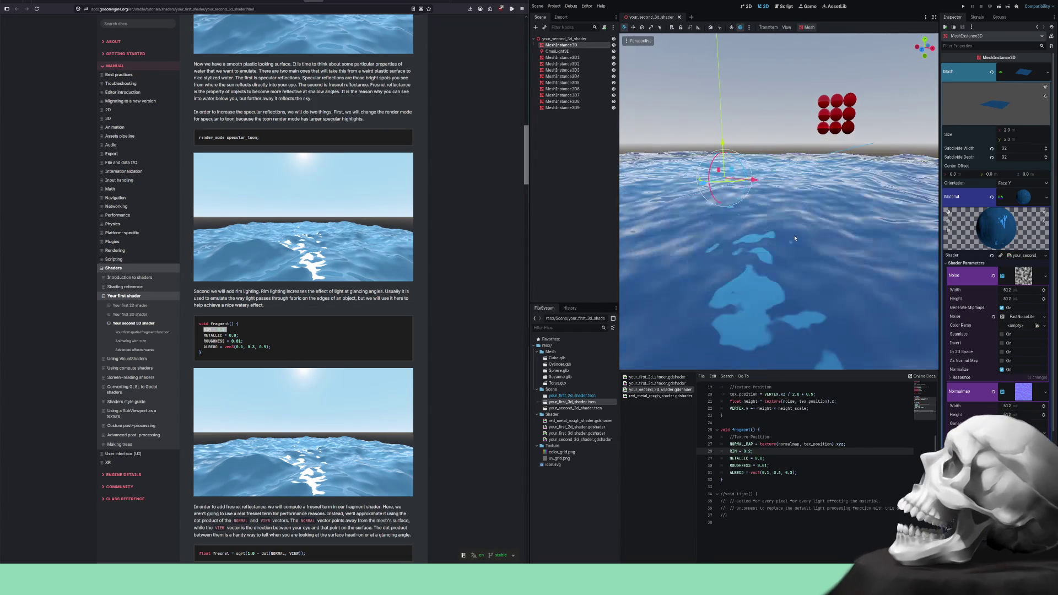
{"action": "left_click_drag", "start_coordinate": [797, 237], "coordinate": [788, 231]}
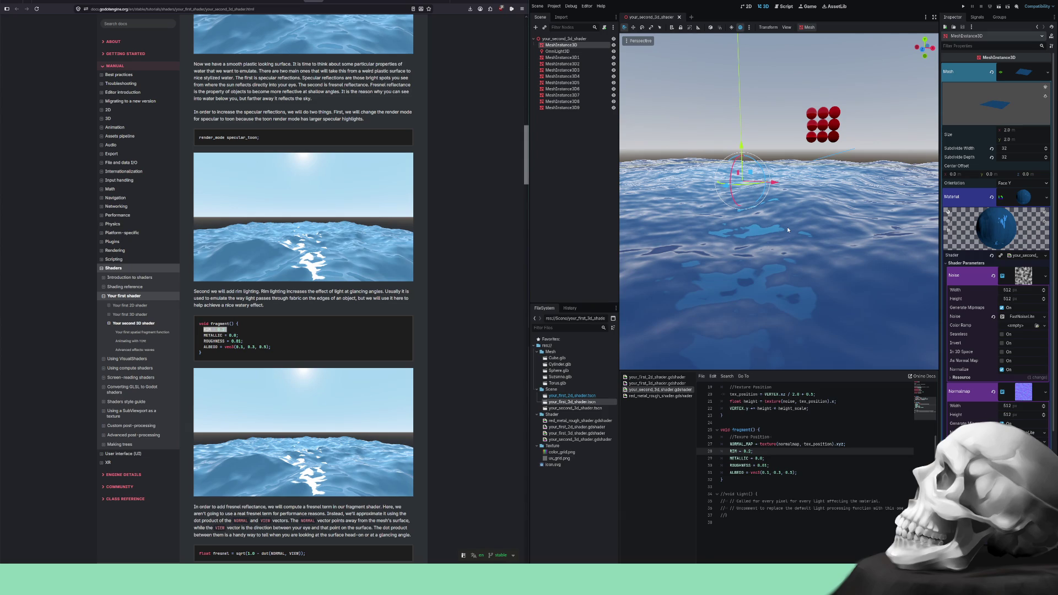
{"action": "scroll", "coordinate": [380, 245], "scroll_direction": "down", "scroll_amount": 4}
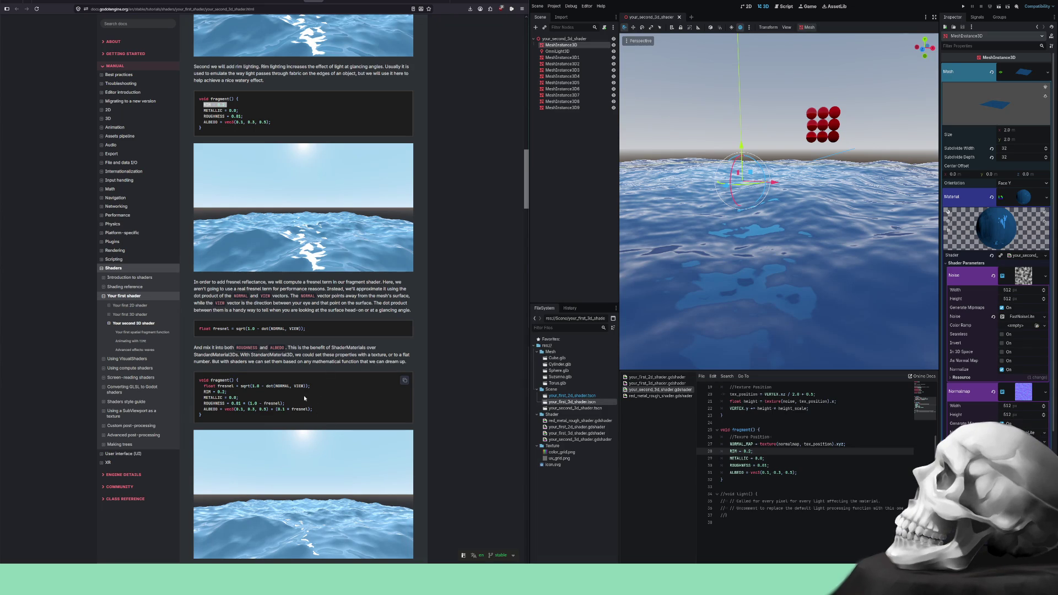
- Replace the METALLIC–ALBEDO lines with the docs' fresnel code and fix its indentation
{"action": "left_click_drag", "start_coordinate": [313, 408], "coordinate": [188, 390]}
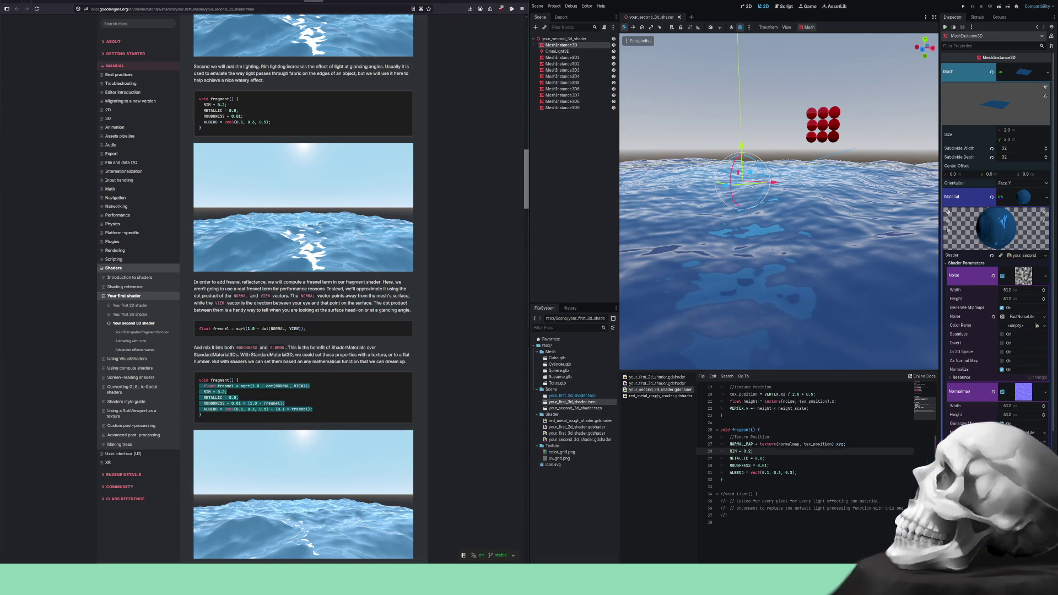
{"action": "left_click_drag", "start_coordinate": [797, 472], "coordinate": [710, 455]}
{"action": "key", "text": "ctrl+v"}
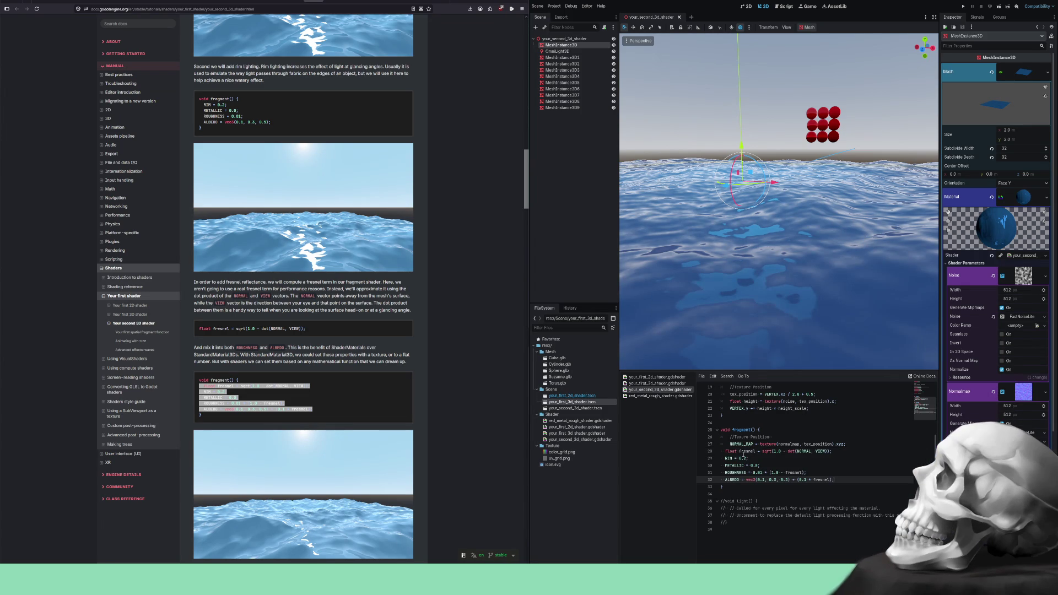
{"action": "key", "text": "shift+Up"}
{"action": "key", "text": "shift+Up"}
{"action": "key", "text": "shift+Up"}
{"action": "key", "text": "shift+Home"}
{"action": "key", "text": "shift+Tab"}
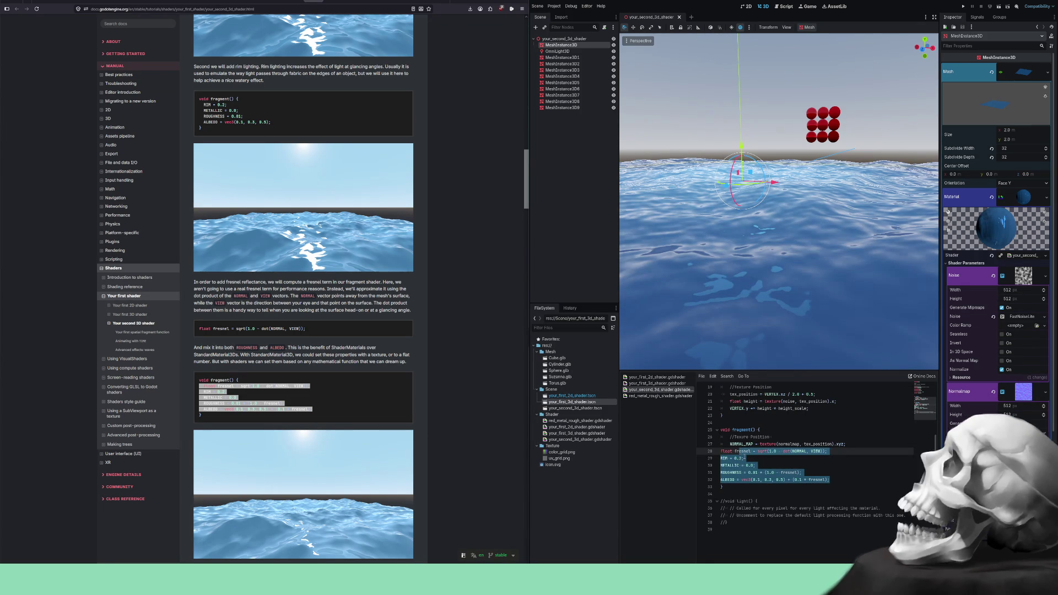
{"action": "key", "text": "Tab"}
{"action": "left_click", "coordinate": [789, 464]}
{"action": "mouse_move", "coordinate": [760, 286]}
{"action": "left_mouse_down"}
{"action": "mouse_move", "coordinate": [766, 259]}
{"action": "mouse_move", "coordinate": [772, 270]}
{"action": "mouse_move", "coordinate": [831, 273]}
{"action": "mouse_move", "coordinate": [728, 292]}
{"action": "mouse_move", "coordinate": [683, 282]}
{"action": "mouse_move", "coordinate": [699, 266]}
{"action": "left_mouse_up"}
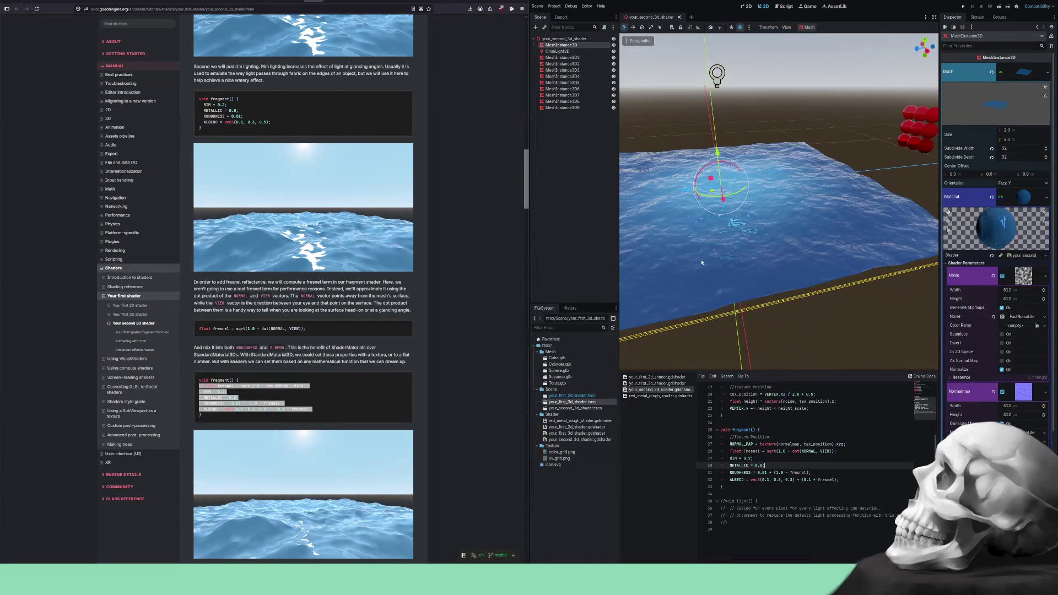
{"action": "scroll", "coordinate": [700, 267], "scroll_direction": "up", "scroll_amount": 6}
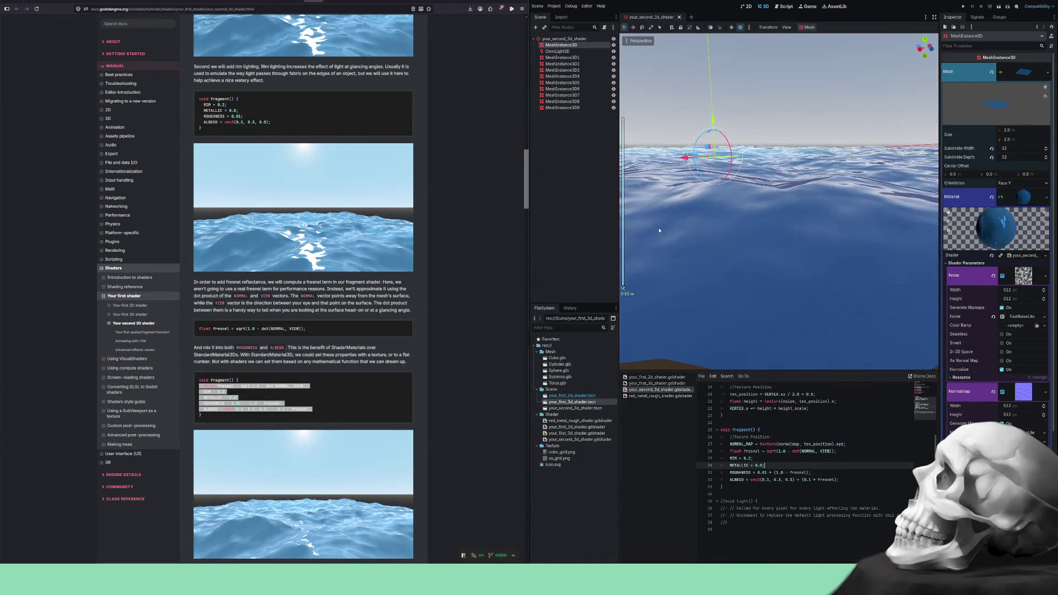
{"action": "left_click_drag", "start_coordinate": [659, 231], "coordinate": [781, 230]}
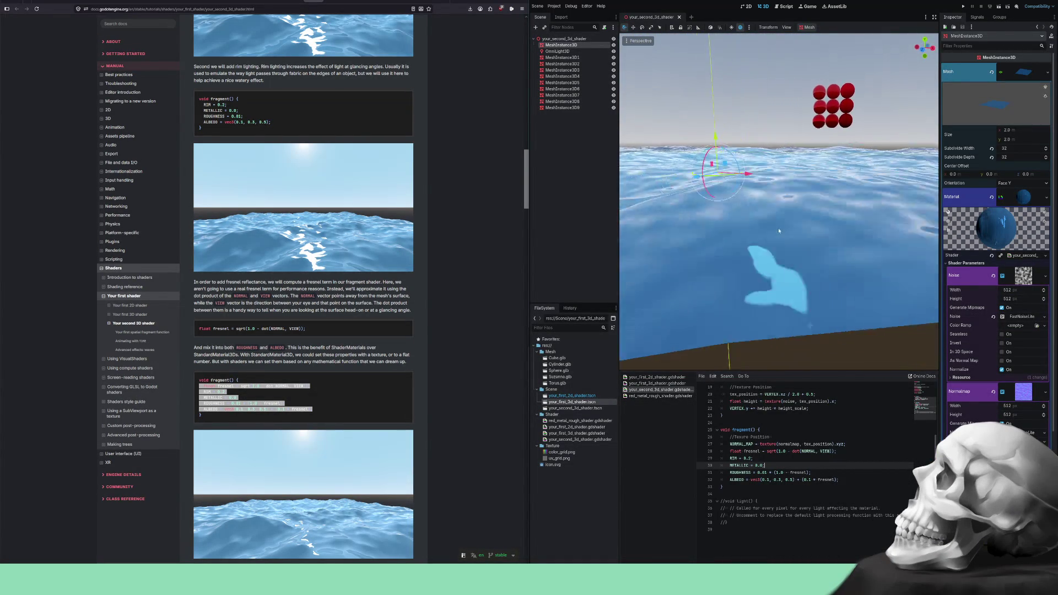
{"action": "scroll", "coordinate": [780, 230], "scroll_direction": "down", "scroll_amount": 3}
{"action": "left_click_drag", "start_coordinate": [768, 231], "coordinate": [833, 229]}
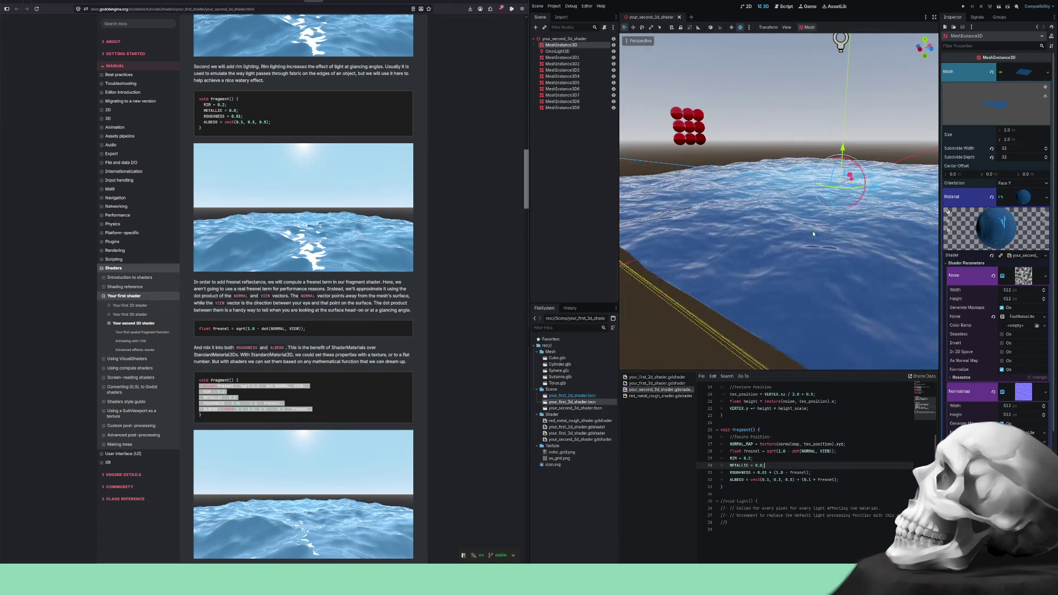
{"action": "key", "text": "g"}
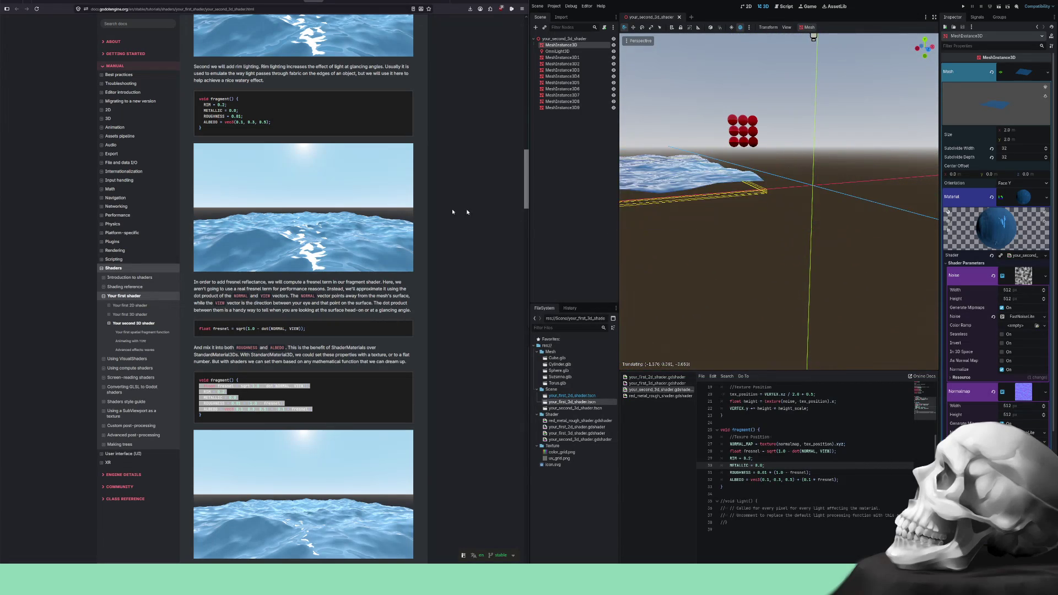
{"action": "left_click", "coordinate": [787, 239]}
{"action": "key", "text": "ctrl+s"}
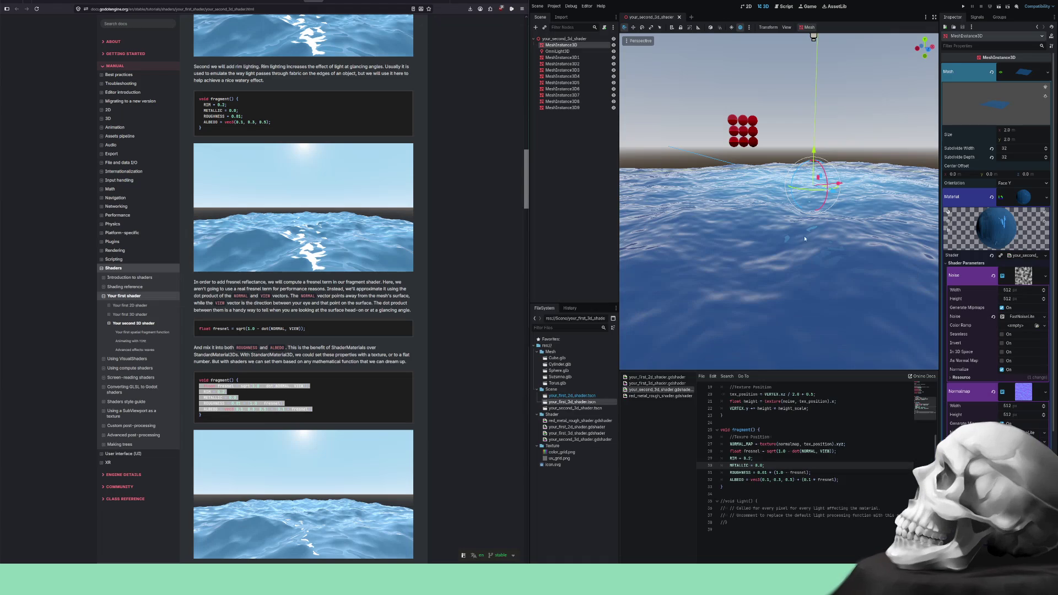
{"action": "key", "text": "f"}
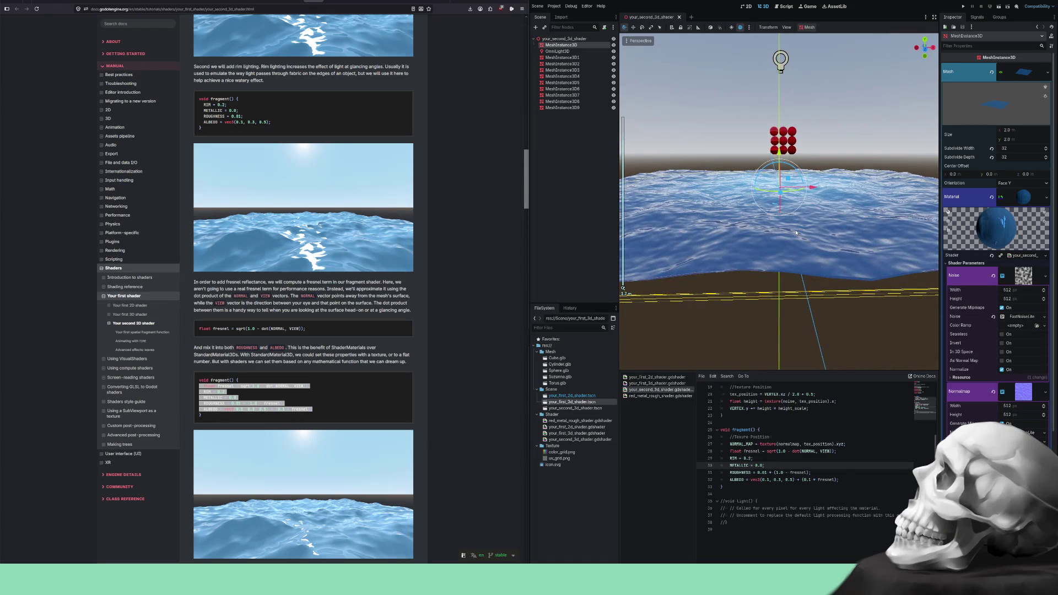
{"action": "scroll", "coordinate": [781, 229], "scroll_direction": "up", "scroll_amount": 3}
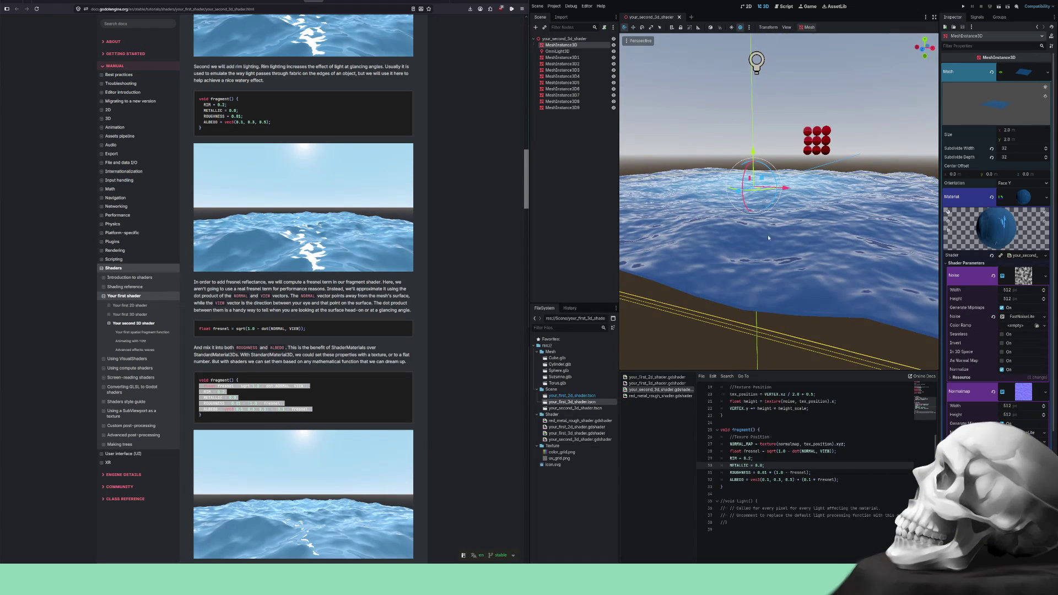
{"action": "mouse_move", "coordinate": [744, 254]}
{"action": "left_mouse_down"}
{"action": "mouse_move", "coordinate": [795, 263]}
{"action": "mouse_move", "coordinate": [722, 286]}
{"action": "left_mouse_up"}
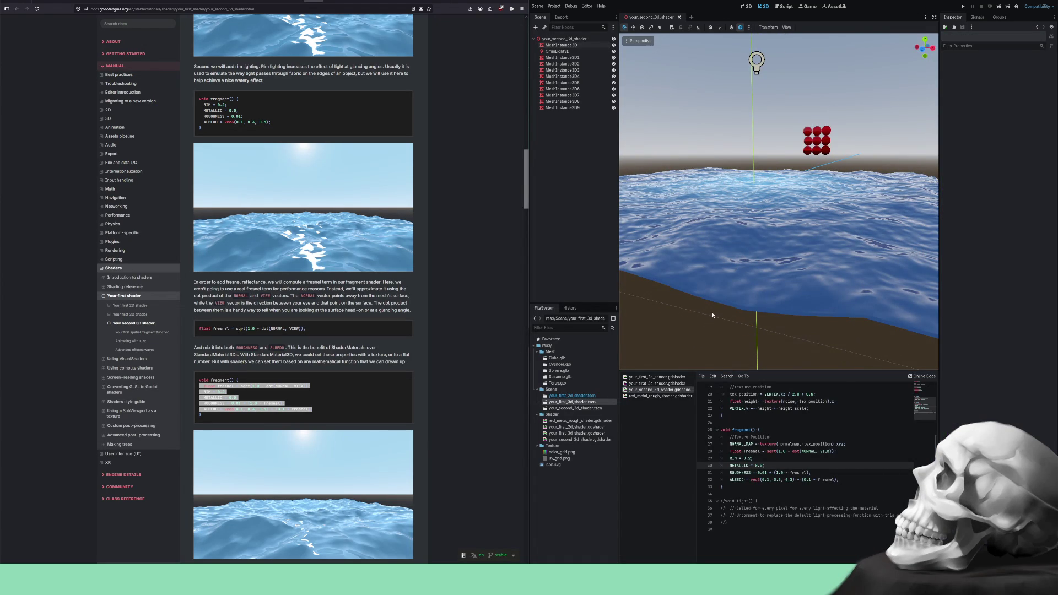
{"action": "scroll", "coordinate": [717, 317], "scroll_direction": "up", "scroll_amount": 5}
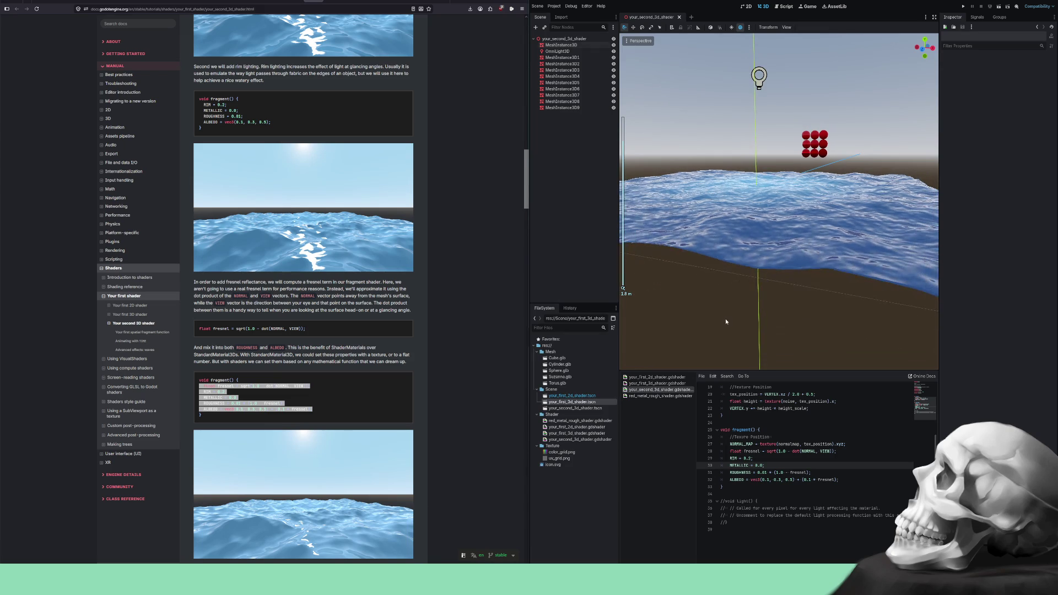
{"action": "scroll", "coordinate": [752, 299], "scroll_direction": "down", "scroll_amount": 2}
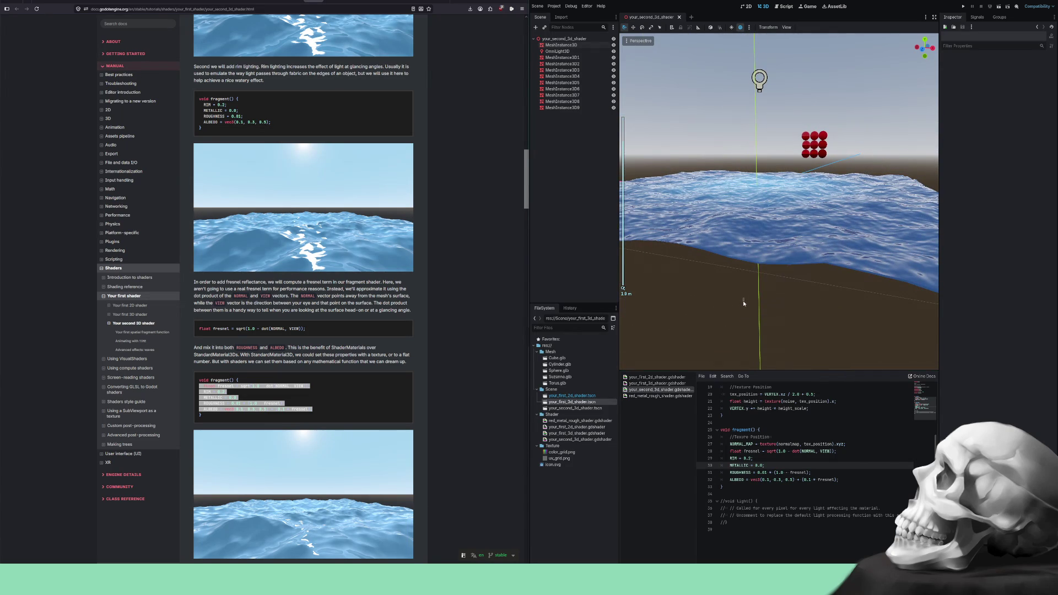
{"action": "left_click_drag", "start_coordinate": [709, 293], "coordinate": [743, 293]}
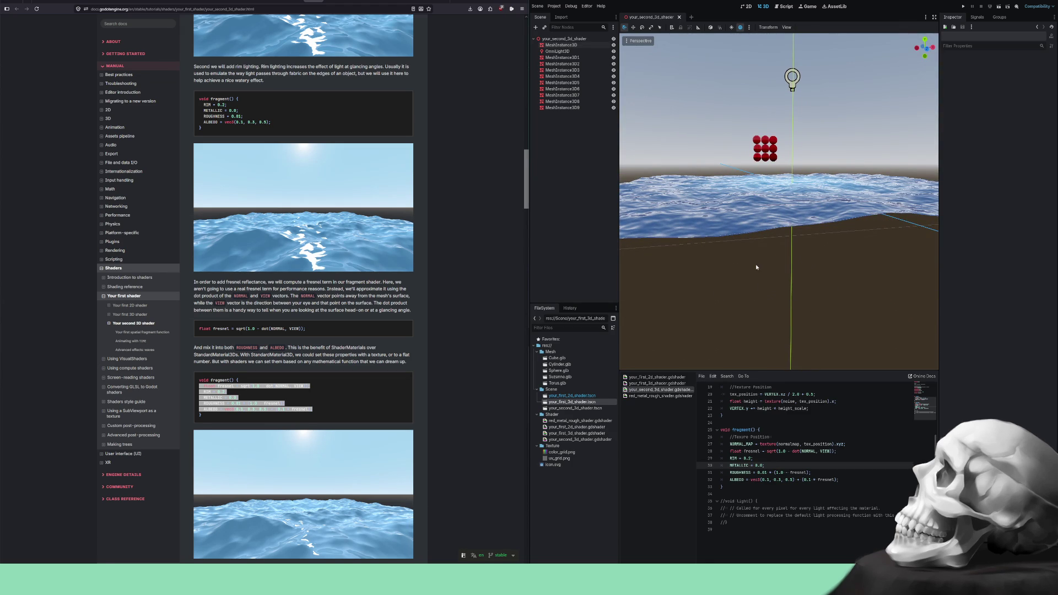
{"action": "mouse_move", "coordinate": [755, 264]}
{"action": "left_mouse_down"}
{"action": "mouse_move", "coordinate": [703, 275]}
{"action": "mouse_move", "coordinate": [731, 249]}
{"action": "left_mouse_up"}
{"action": "scroll", "coordinate": [705, 276], "scroll_direction": "up", "scroll_amount": 3}
{"action": "scroll", "coordinate": [730, 250], "scroll_direction": "up", "scroll_amount": 3}
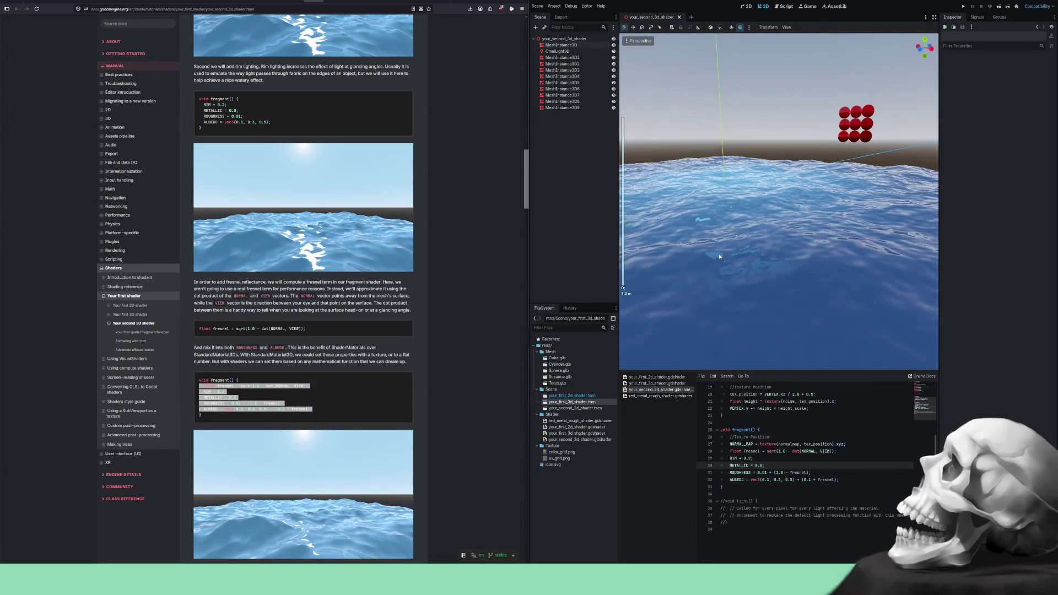
{"action": "left_click_drag", "start_coordinate": [719, 256], "coordinate": [727, 254]}
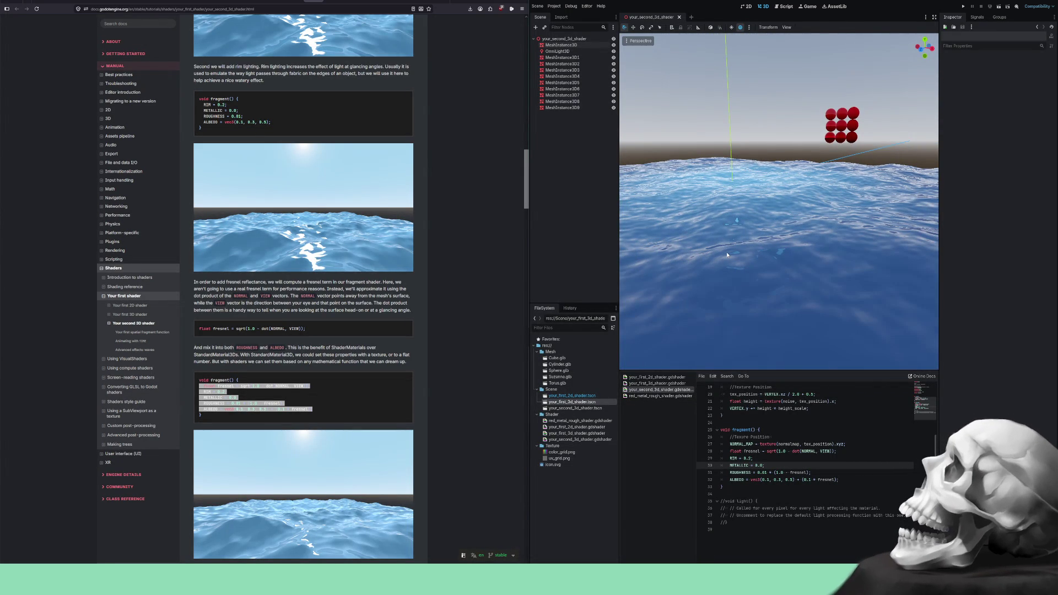
{"action": "mouse_move", "coordinate": [745, 243]}
{"action": "left_mouse_down"}
{"action": "mouse_move", "coordinate": [741, 194]}
{"action": "mouse_move", "coordinate": [741, 220]}
{"action": "mouse_move", "coordinate": [740, 204]}
{"action": "mouse_move", "coordinate": [735, 226]}
{"action": "mouse_move", "coordinate": [732, 209]}
{"action": "mouse_move", "coordinate": [727, 218]}
{"action": "mouse_move", "coordinate": [736, 232]}
{"action": "mouse_move", "coordinate": [747, 209]}
{"action": "mouse_move", "coordinate": [794, 198]}
{"action": "mouse_move", "coordinate": [735, 211]}
{"action": "mouse_move", "coordinate": [763, 216]}
{"action": "mouse_move", "coordinate": [766, 204]}
{"action": "mouse_move", "coordinate": [776, 254]}
{"action": "mouse_move", "coordinate": [777, 182]}
{"action": "mouse_move", "coordinate": [771, 253]}
{"action": "mouse_move", "coordinate": [769, 204]}
{"action": "mouse_move", "coordinate": [763, 218]}
{"action": "mouse_move", "coordinate": [691, 210]}
{"action": "mouse_move", "coordinate": [681, 153]}
{"action": "mouse_move", "coordinate": [738, 155]}
{"action": "mouse_move", "coordinate": [634, 137]}
{"action": "mouse_move", "coordinate": [633, 182]}
{"action": "mouse_move", "coordinate": [677, 160]}
{"action": "mouse_move", "coordinate": [689, 160]}
{"action": "mouse_move", "coordinate": [688, 176]}
{"action": "left_mouse_up"}
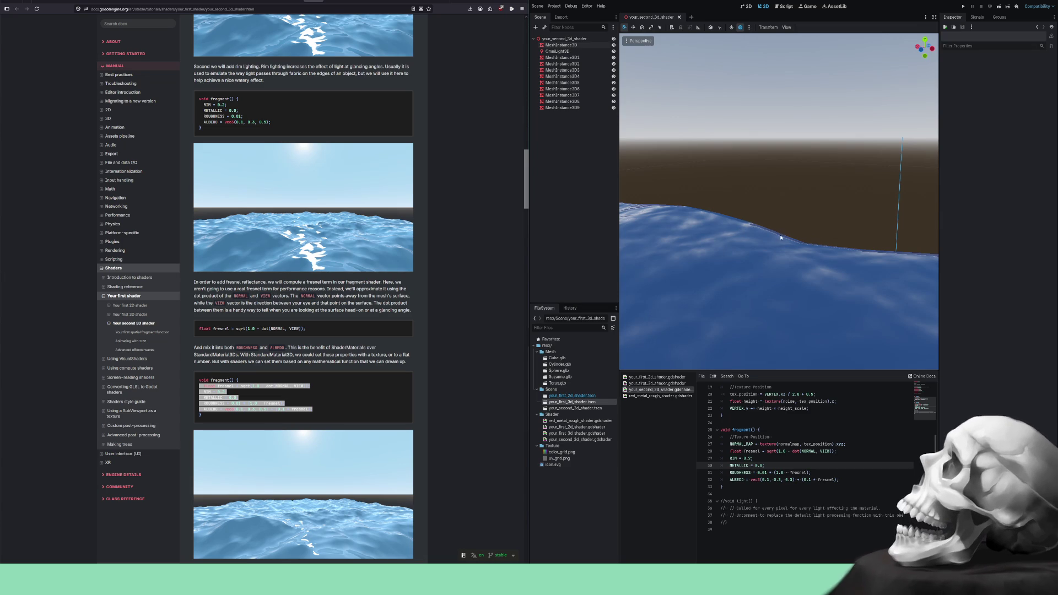
- Orbit the viewport camera around the water plane, sweeping across the waves toward the red spheres
{"action": "mouse_move", "coordinate": [824, 243]}
{"action": "left_mouse_down"}
{"action": "mouse_move", "coordinate": [793, 275]}
{"action": "mouse_move", "coordinate": [744, 242]}
{"action": "mouse_move", "coordinate": [702, 240]}
{"action": "left_mouse_up"}
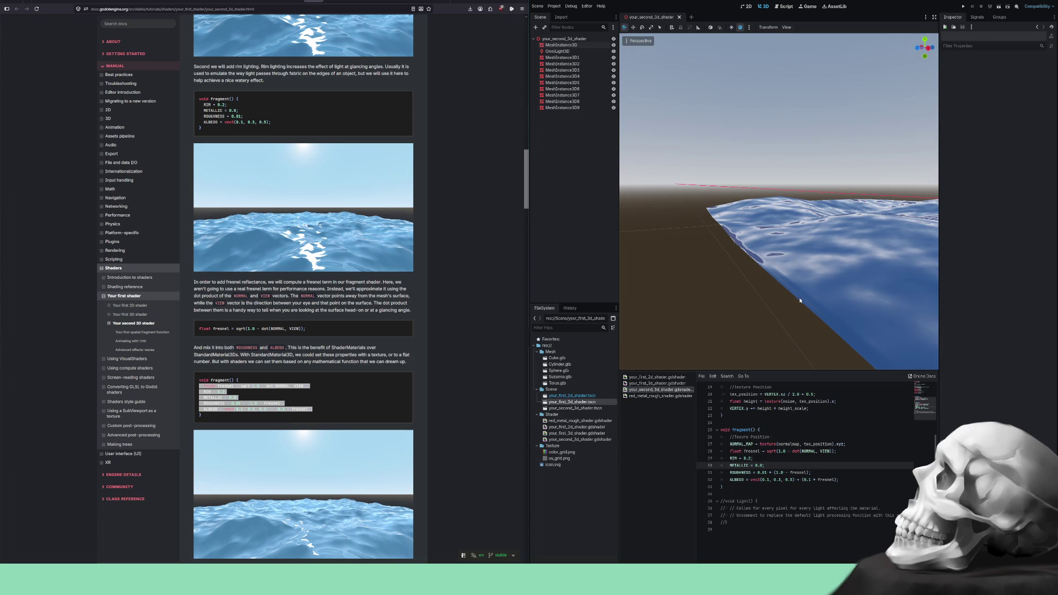
{"action": "left_click_drag", "start_coordinate": [787, 284], "coordinate": [824, 278]}
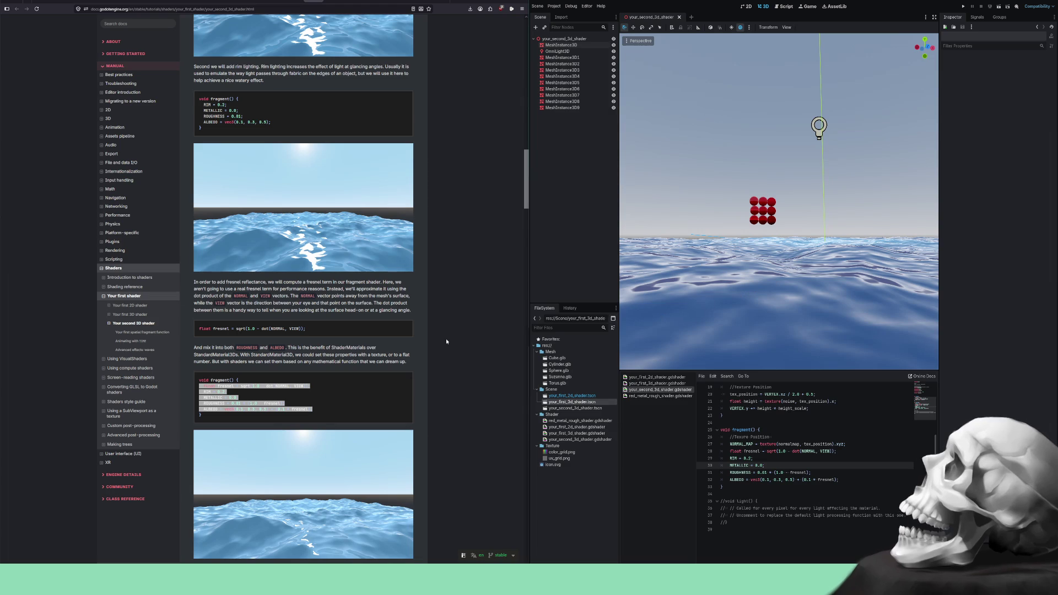
- Select vec3(0.01, 0.03, 0.05) in the docs' darkening paragraph and the shader's current albedo colour
{"action": "left_click", "coordinate": [394, 393]}
{"action": "scroll", "coordinate": [364, 386], "scroll_direction": "down", "scroll_amount": 5}
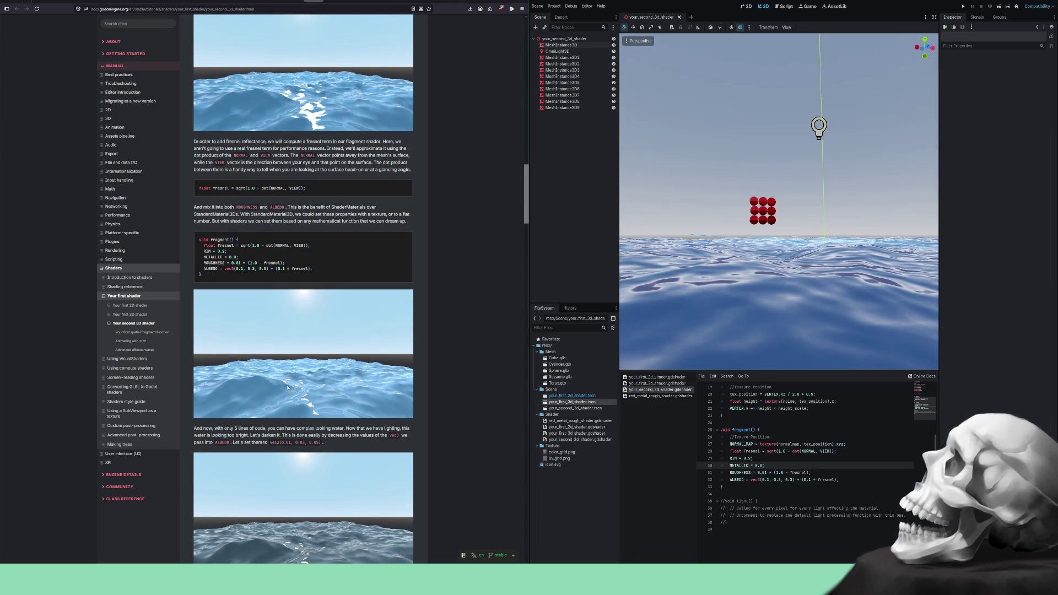
{"action": "scroll", "coordinate": [295, 386], "scroll_direction": "down", "scroll_amount": 2}
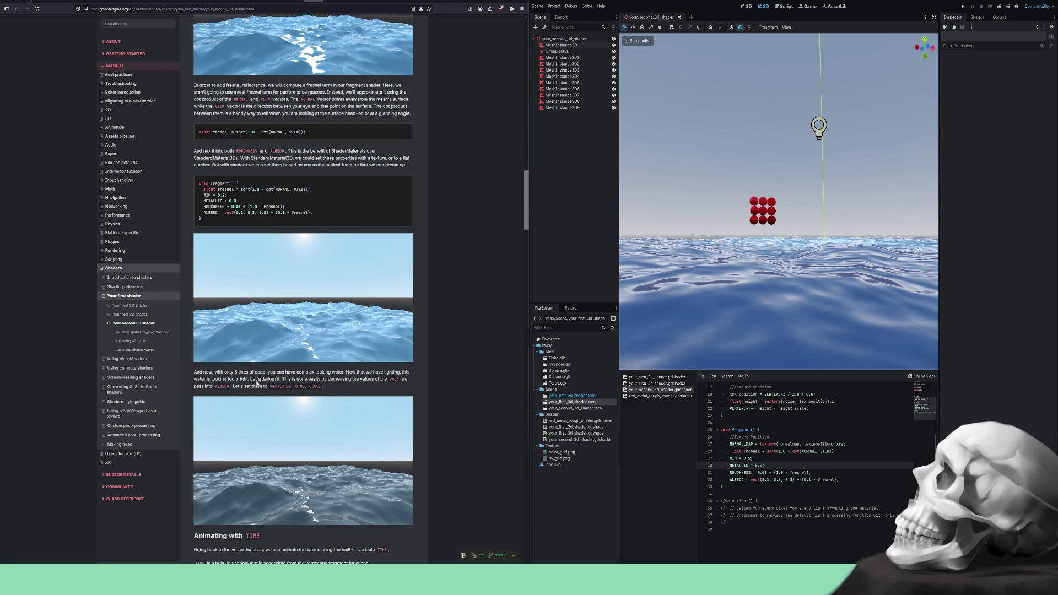
{"action": "scroll", "coordinate": [253, 384], "scroll_direction": "down", "scroll_amount": 2}
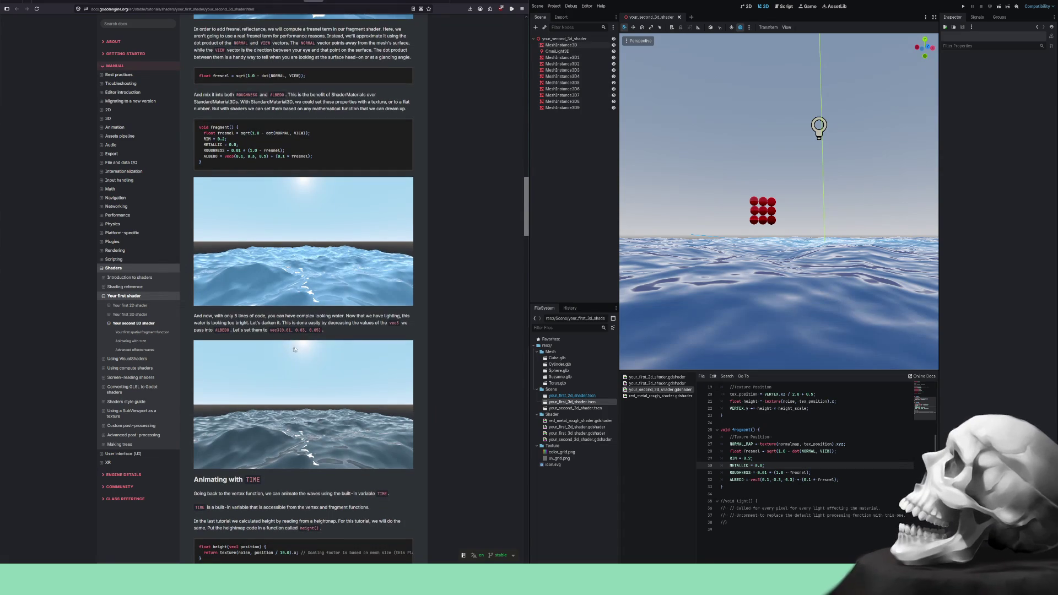
{"action": "scroll", "coordinate": [299, 349], "scroll_direction": "down", "scroll_amount": 1}
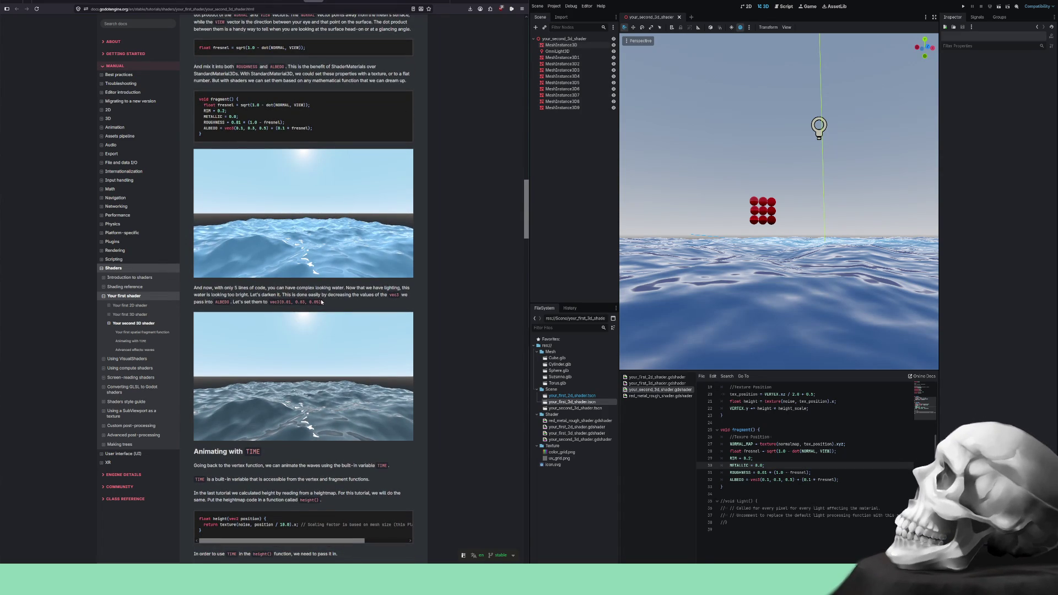
{"action": "left_click_drag", "start_coordinate": [322, 302], "coordinate": [275, 302]}
{"action": "left_click_drag", "start_coordinate": [750, 479], "coordinate": [795, 480]}
- Paste vec3(0.01, 0.03, 0.05) over the albedo colour and view the darker water
{"action": "type", "text": "vec3(0.01, 0.03, 0.05)"}
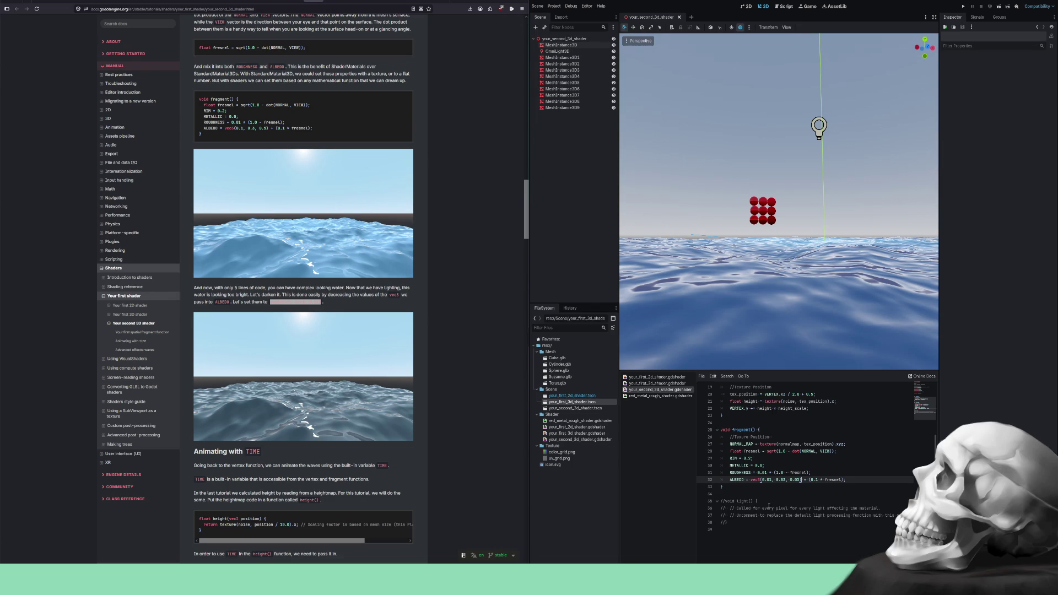
{"action": "mouse_move", "coordinate": [790, 316]}
{"action": "left_mouse_down"}
{"action": "mouse_move", "coordinate": [756, 333]}
{"action": "mouse_move", "coordinate": [776, 316]}
{"action": "mouse_move", "coordinate": [707, 332]}
{"action": "mouse_move", "coordinate": [669, 365]}
{"action": "mouse_move", "coordinate": [760, 313]}
{"action": "left_mouse_up"}
{"action": "scroll", "coordinate": [776, 313], "scroll_direction": "up", "scroll_amount": 2}
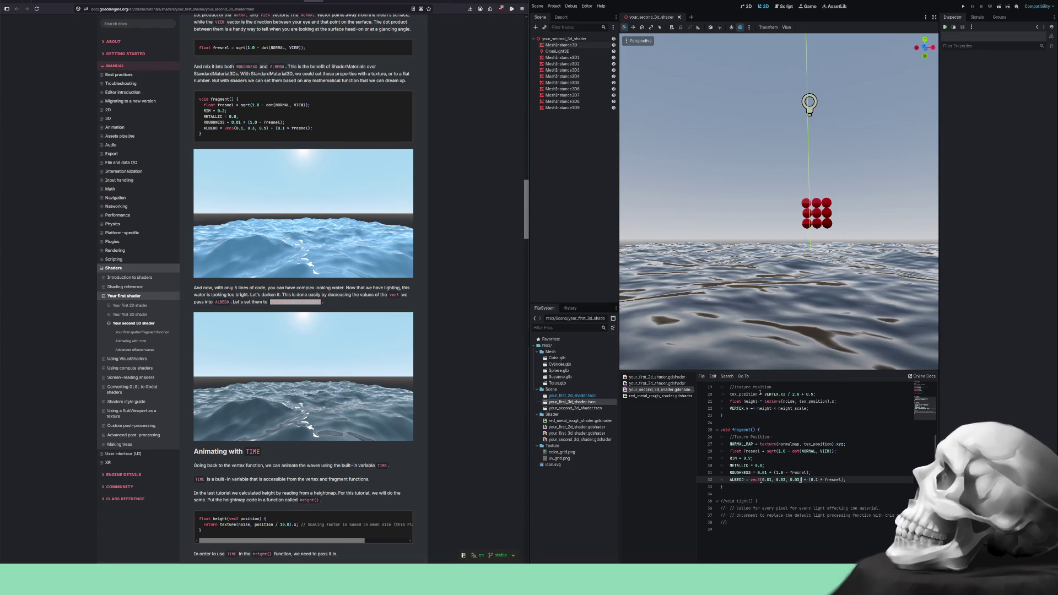
- Scroll the docs to Animating with TIME and select the height() function code
{"action": "scroll", "coordinate": [417, 388], "scroll_direction": "down", "scroll_amount": 2}
{"action": "scroll", "coordinate": [417, 388], "scroll_direction": "down", "scroll_amount": 2}
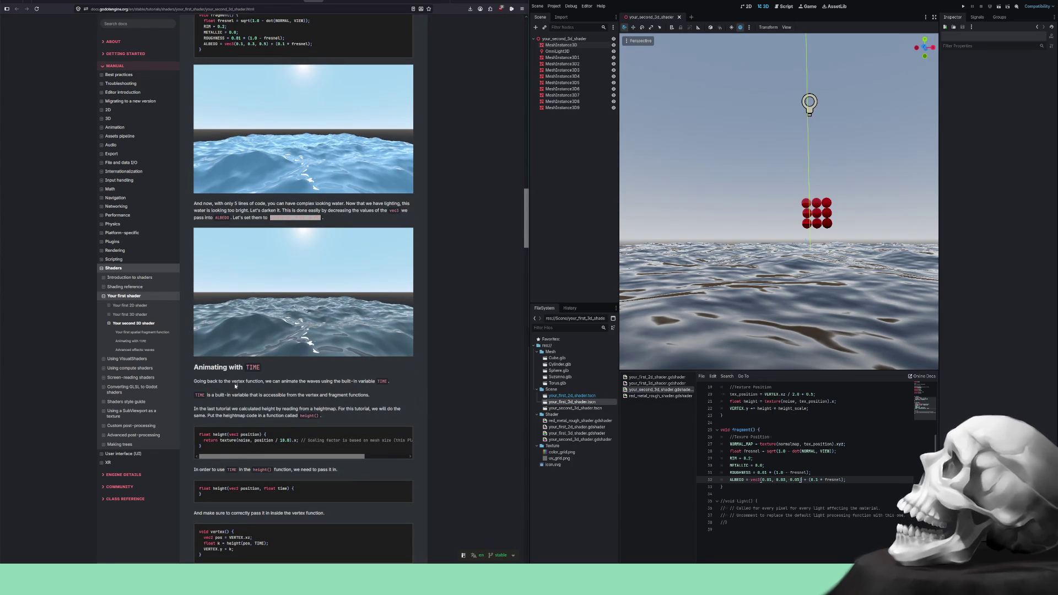
{"action": "scroll", "coordinate": [808, 463], "scroll_direction": "up", "scroll_amount": 4}
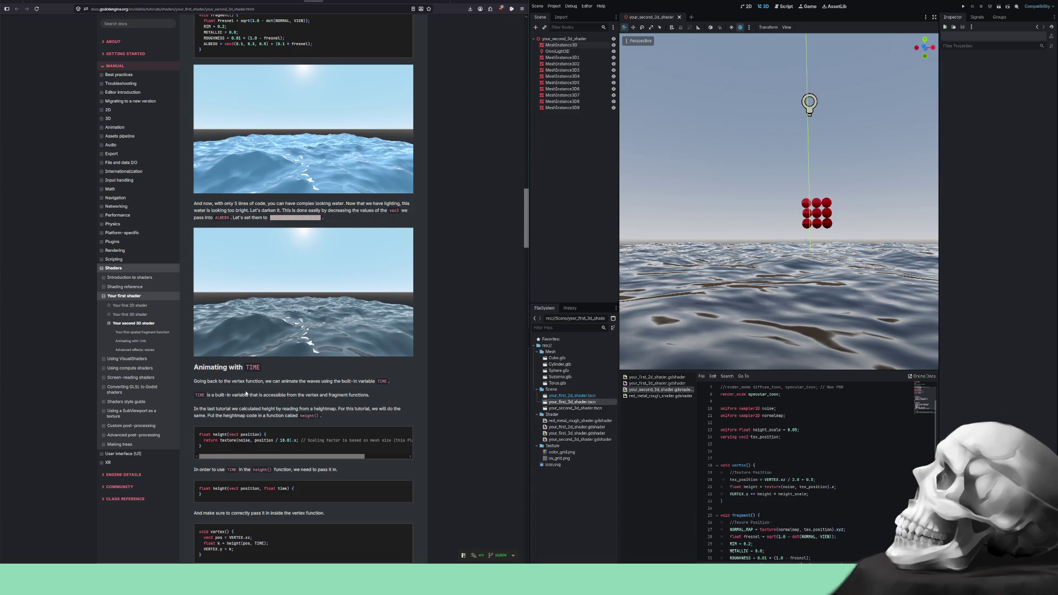
{"action": "left_click_drag", "start_coordinate": [202, 448], "coordinate": [192, 437]}
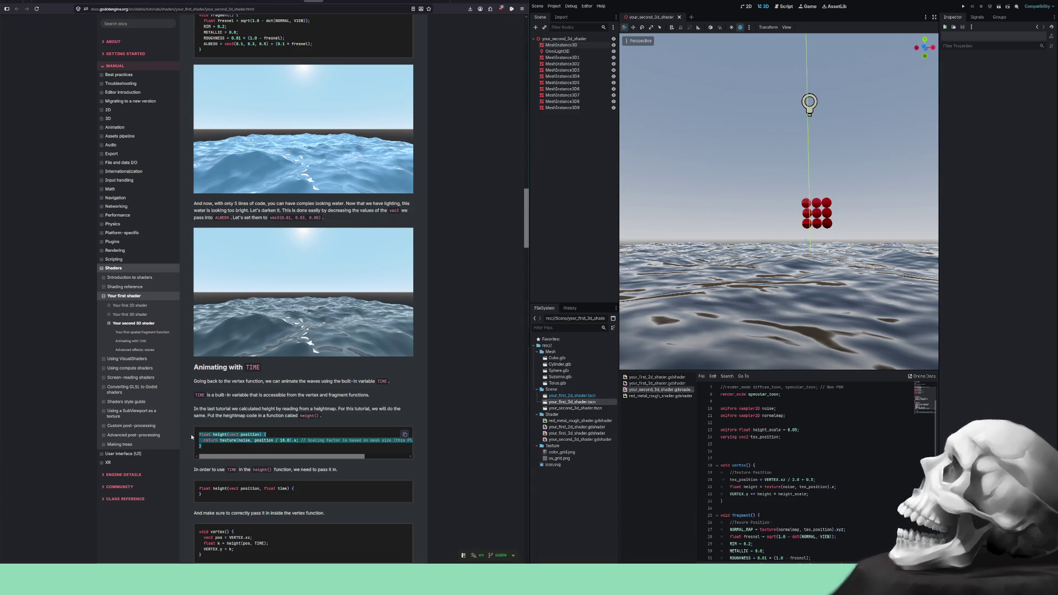
- Copy the docs' height() function onto shader line 16 above vertex(), removing the extra blank line
{"action": "right_click", "coordinate": [194, 433]}
{"action": "left_click", "coordinate": [209, 439]}
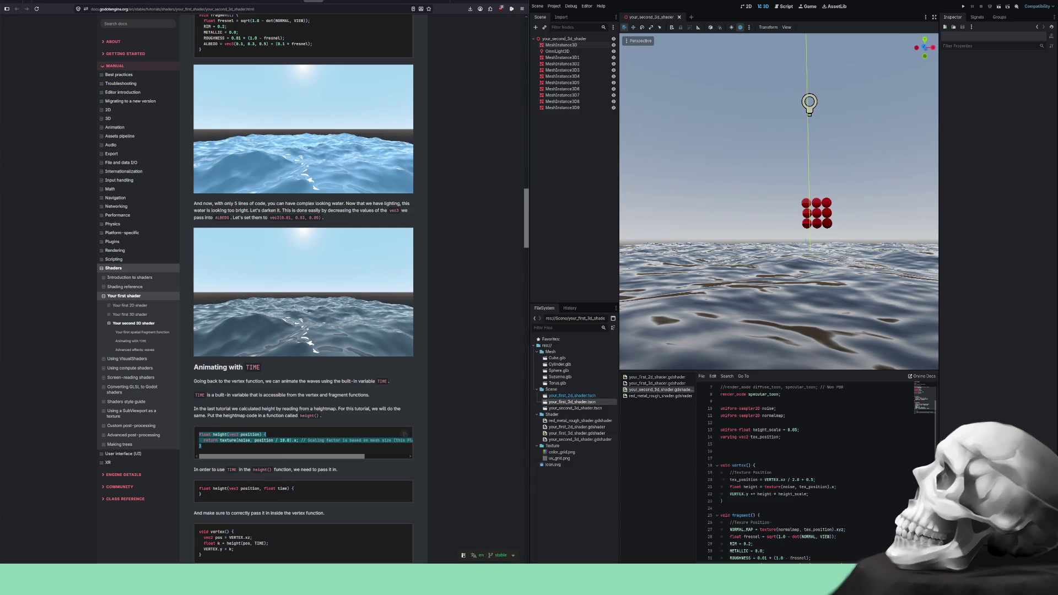
{"action": "left_click", "coordinate": [720, 450]}
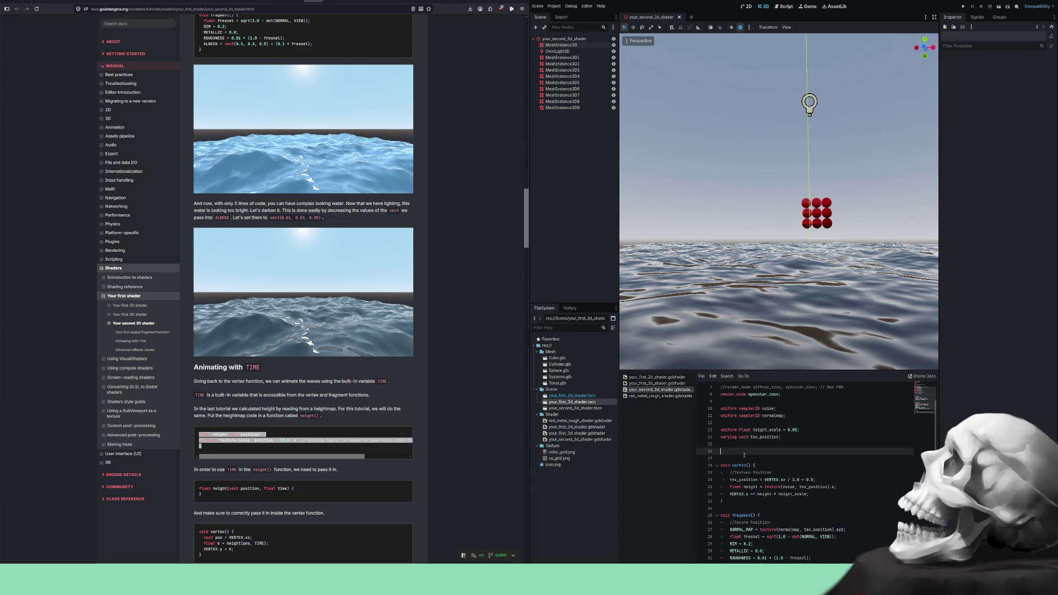
{"action": "key", "text": "ctrl+v"}
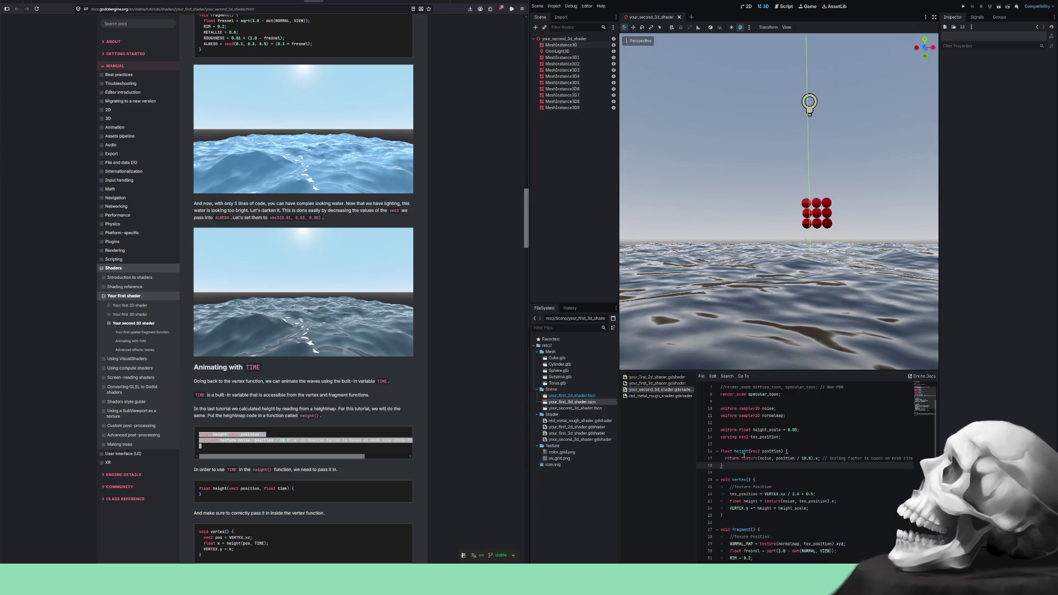
{"action": "key", "text": "Delete"}
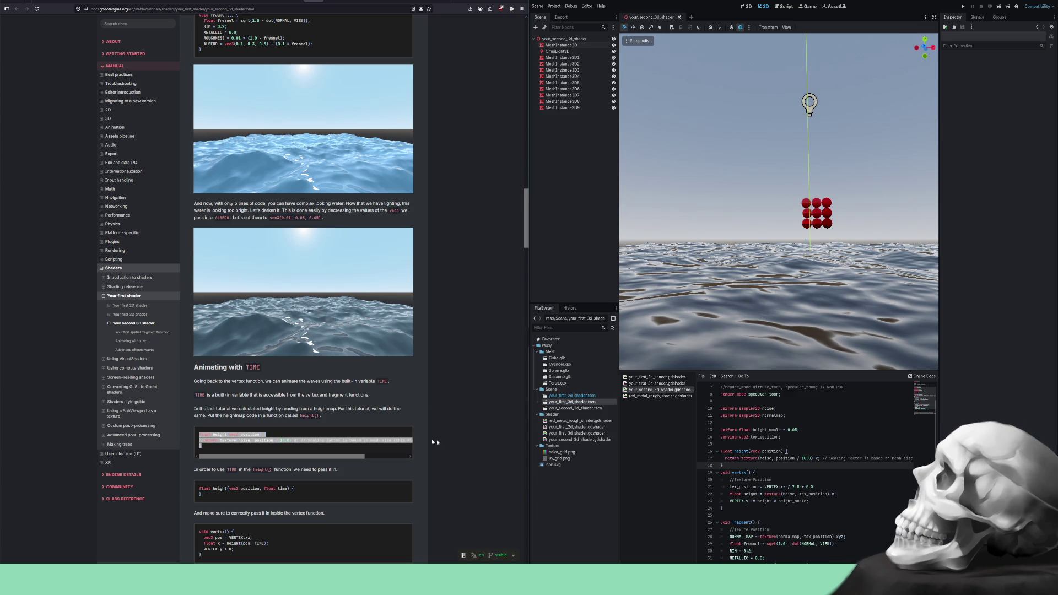
{"action": "scroll", "coordinate": [247, 438], "scroll_direction": "down", "scroll_amount": 1}
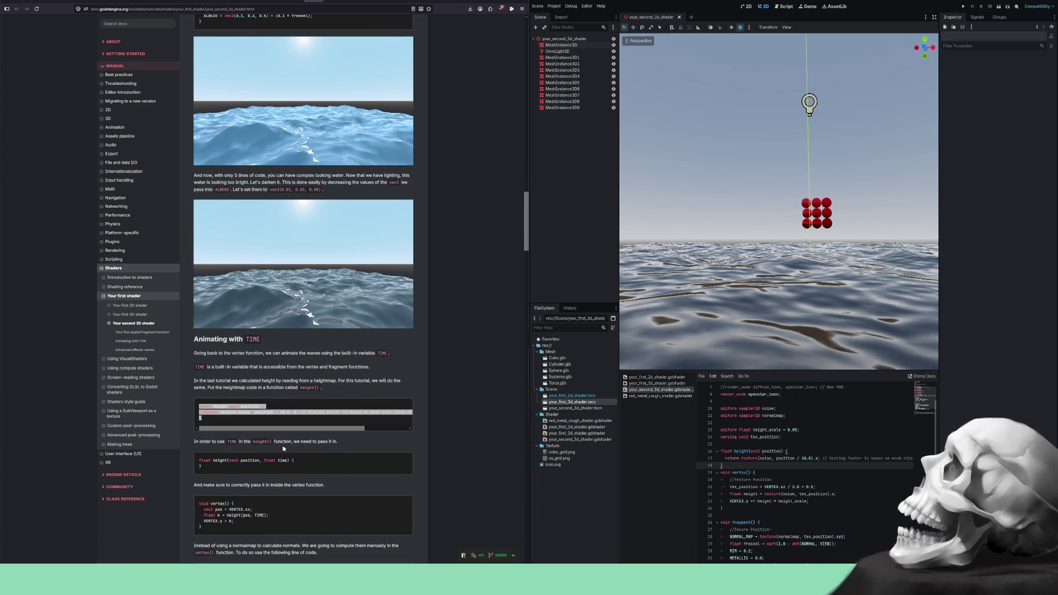
{"action": "scroll", "coordinate": [270, 446], "scroll_direction": "down", "scroll_amount": 1}
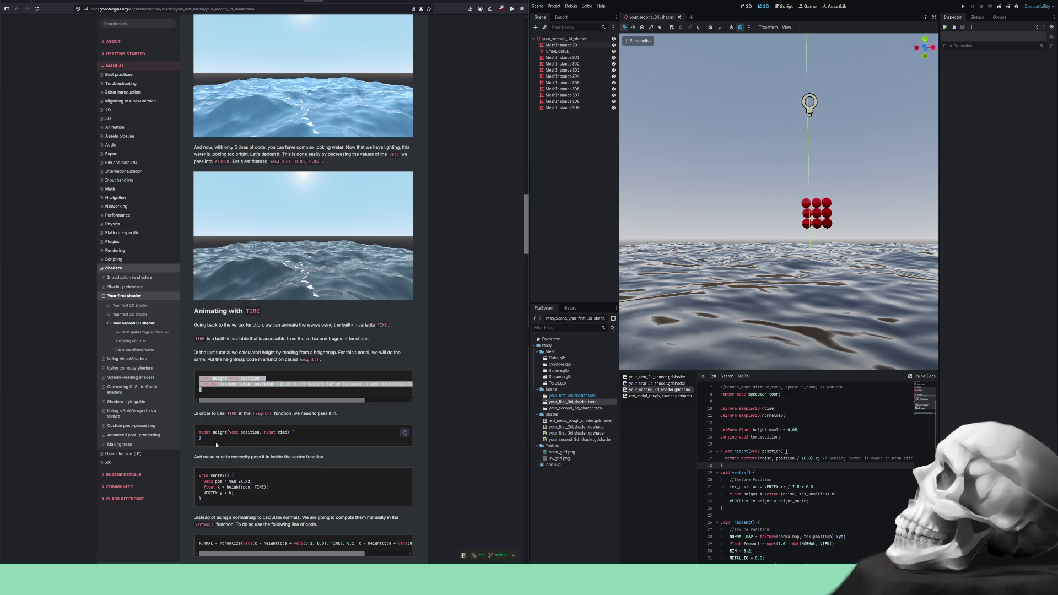
{"action": "left_click", "coordinate": [216, 442]}
{"action": "scroll", "coordinate": [271, 421], "scroll_direction": "down", "scroll_amount": 4}
{"action": "scroll", "coordinate": [271, 421], "scroll_direction": "down", "scroll_amount": 5}
{"action": "scroll", "coordinate": [296, 415], "scroll_direction": "up", "scroll_amount": 5}
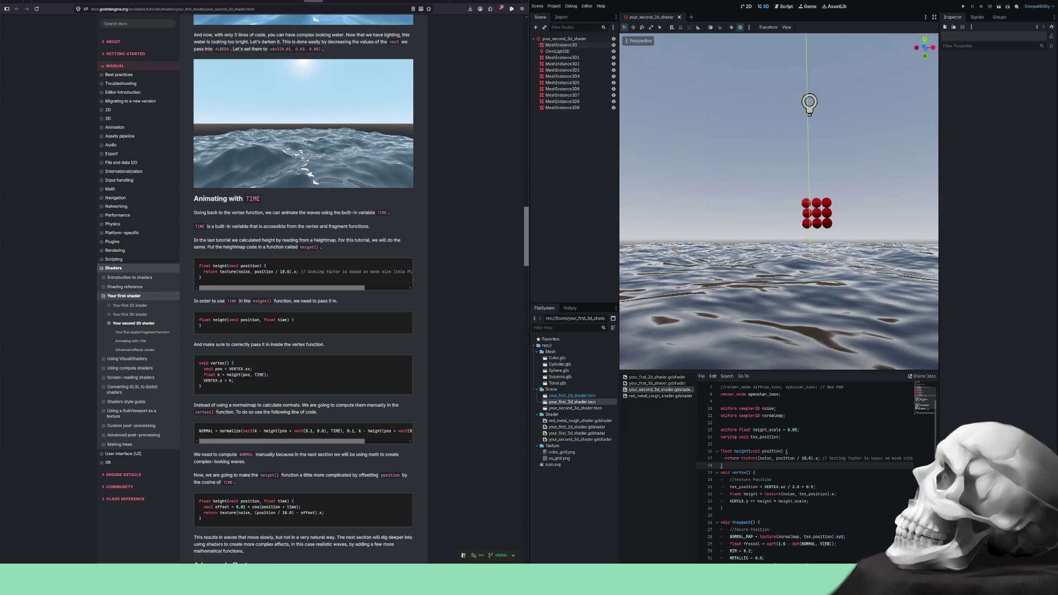
{"action": "left_click", "coordinate": [771, 451]}
{"action": "double_click", "coordinate": [771, 451]}
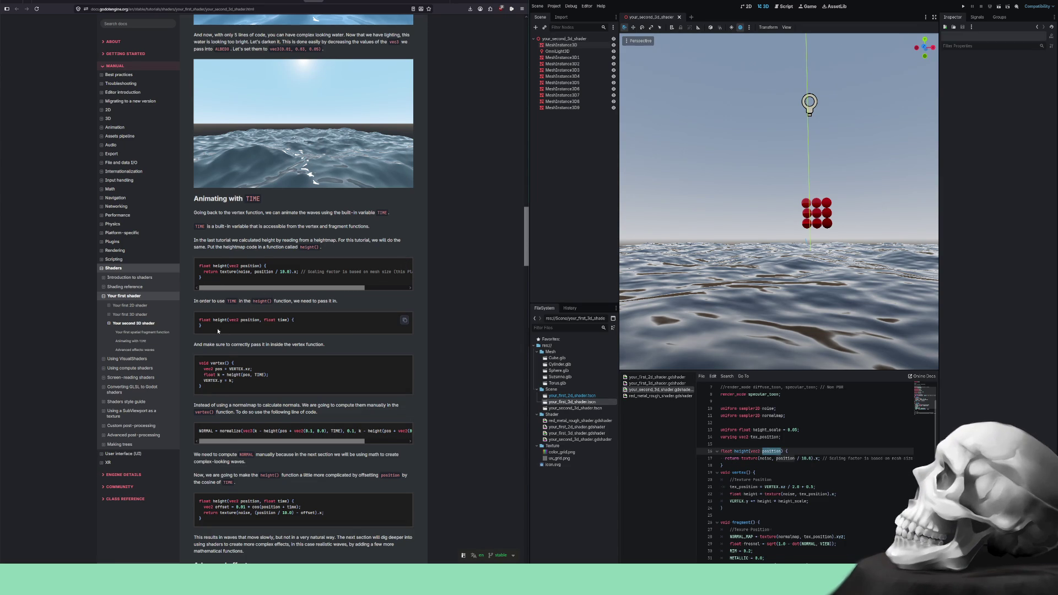
{"action": "triple_click", "coordinate": [193, 322]}
{"action": "scroll", "coordinate": [815, 474], "scroll_direction": "down", "scroll_amount": 1}
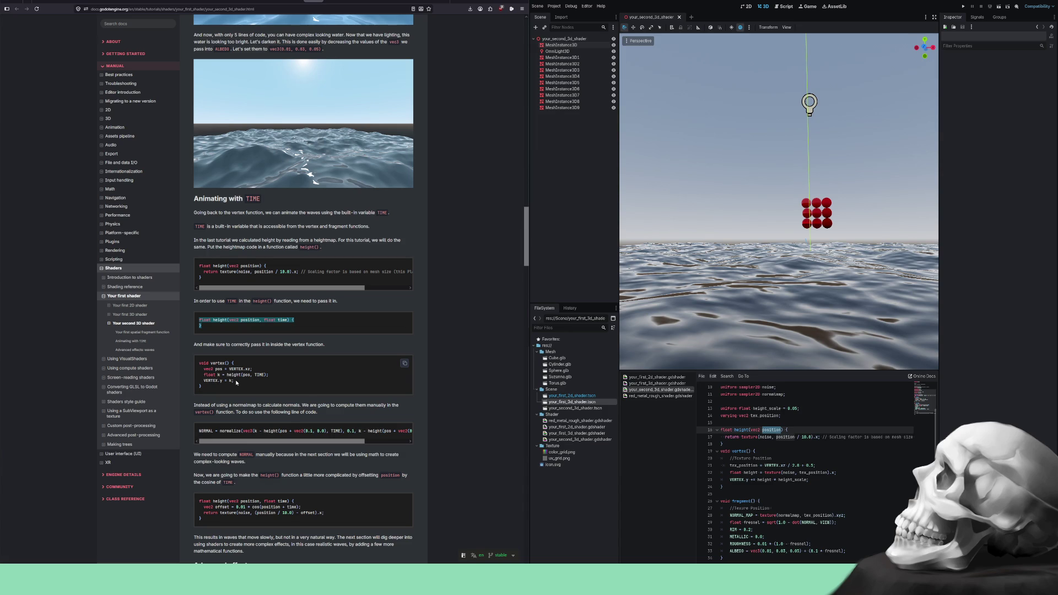
- Paste the docs' pos, k = height(pos, TIME) and VERTEX.y = k lines after line 23
{"action": "left_click_drag", "start_coordinate": [236, 383], "coordinate": [203, 368]}
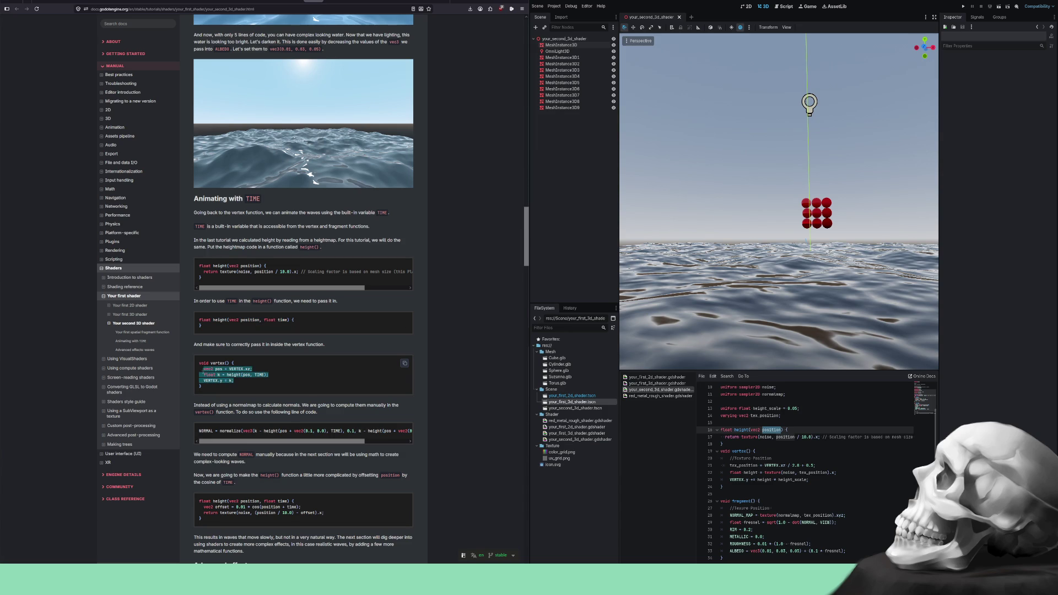
{"action": "right_click", "coordinate": [210, 374]}
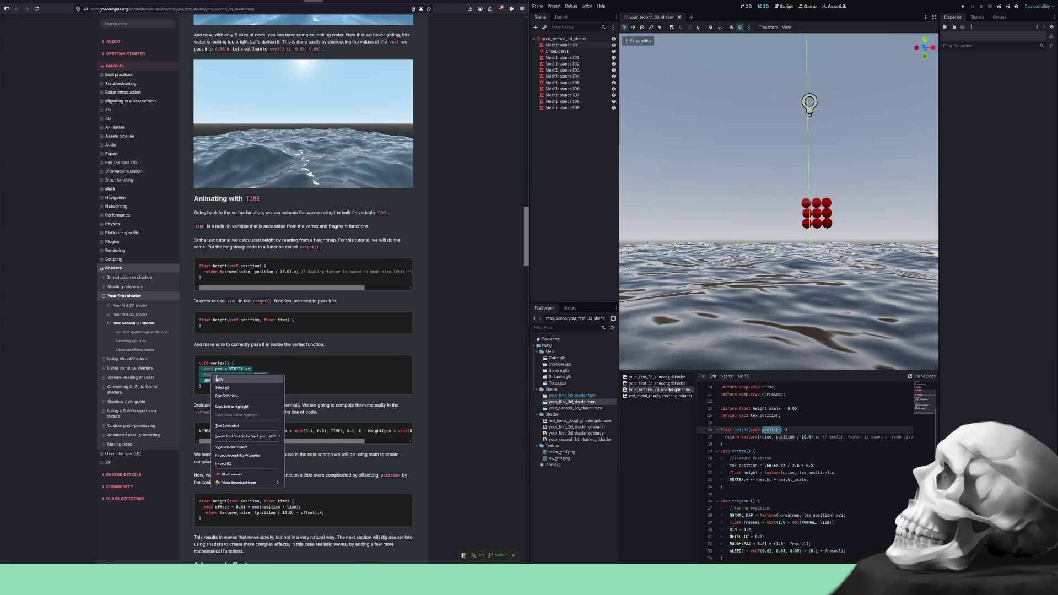
{"action": "left_click", "coordinate": [219, 379]}
{"action": "left_click", "coordinate": [815, 479]}
{"action": "key", "text": "Return"}
{"action": "key", "text": "Return"}
{"action": "key", "text": "shift+Home"}
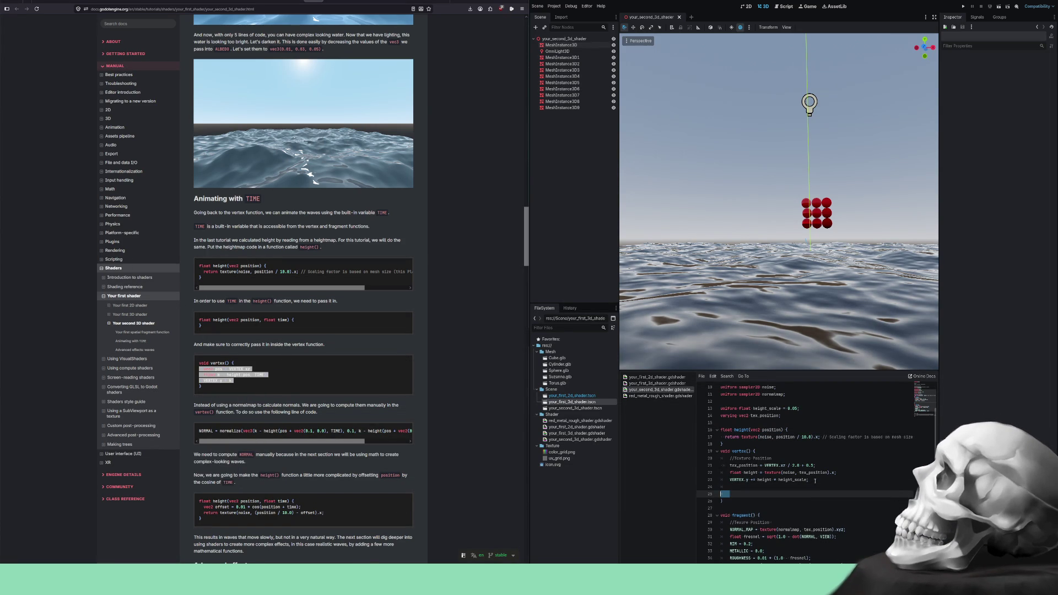
{"action": "key", "text": "ctrl+v"}
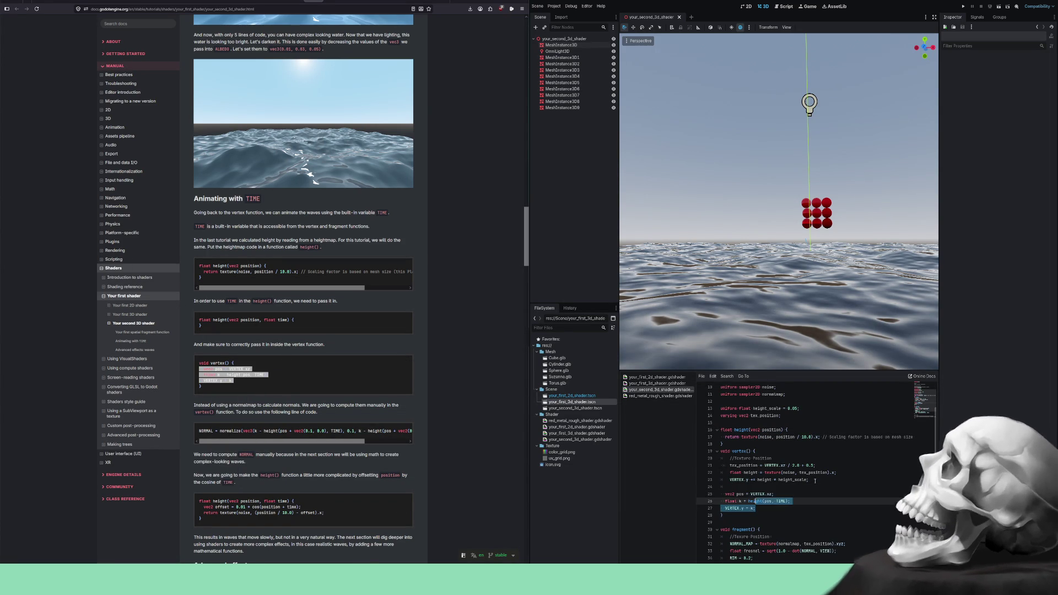
- Fix the indentation of the three pasted lines to match vertex()
{"action": "key", "text": "Home"}
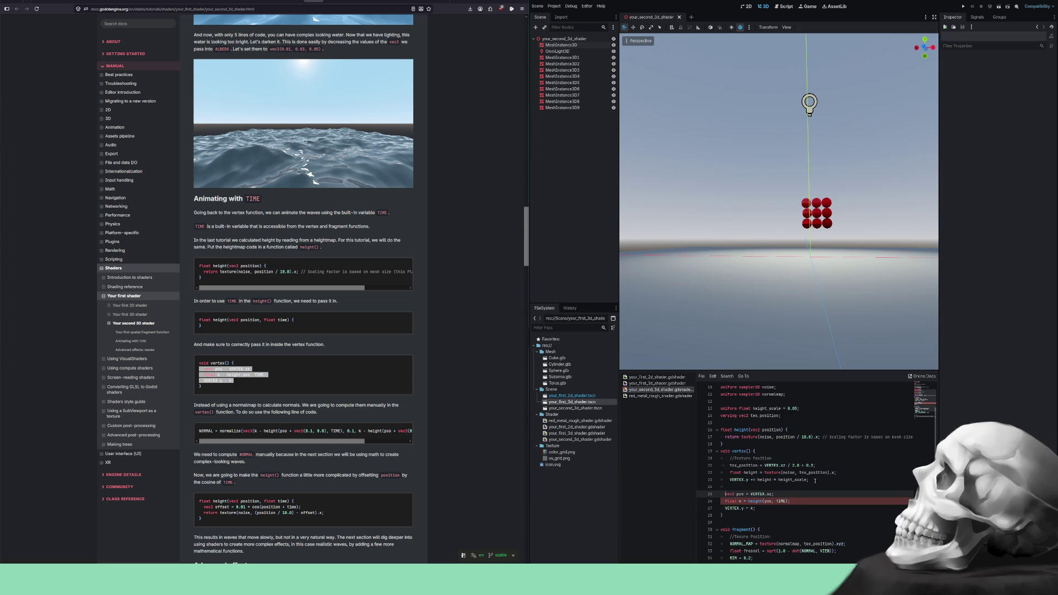
{"action": "key", "text": "shift+Down"}
{"action": "key", "text": "shift+Down"}
{"action": "key", "text": "shift+End"}
{"action": "key", "text": "Tab"}
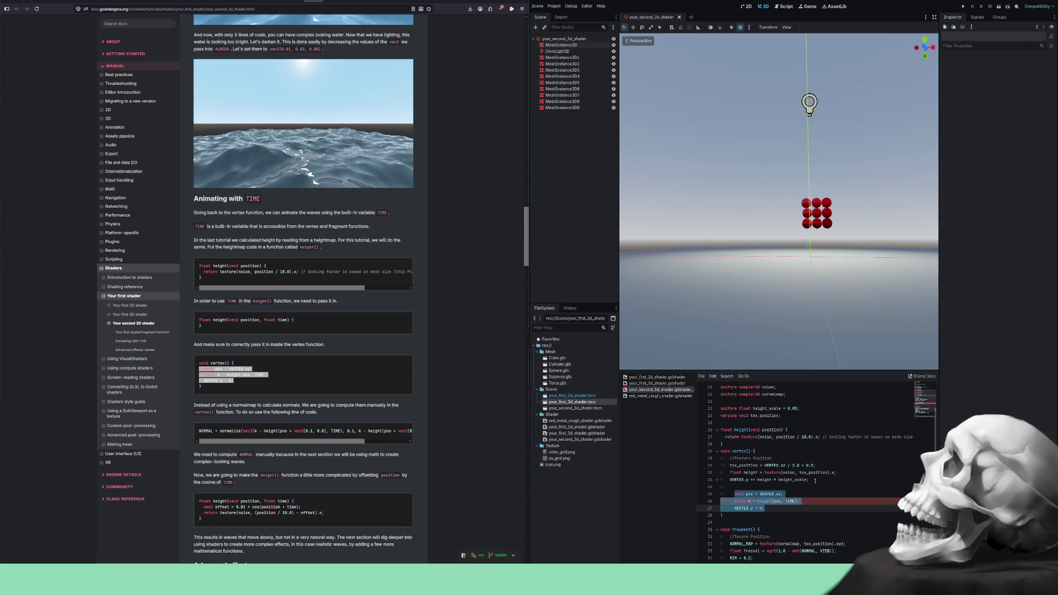
{"action": "key", "text": "shift+Tab"}
{"action": "key", "text": "shift+Tab"}
{"action": "key", "text": "Tab"}
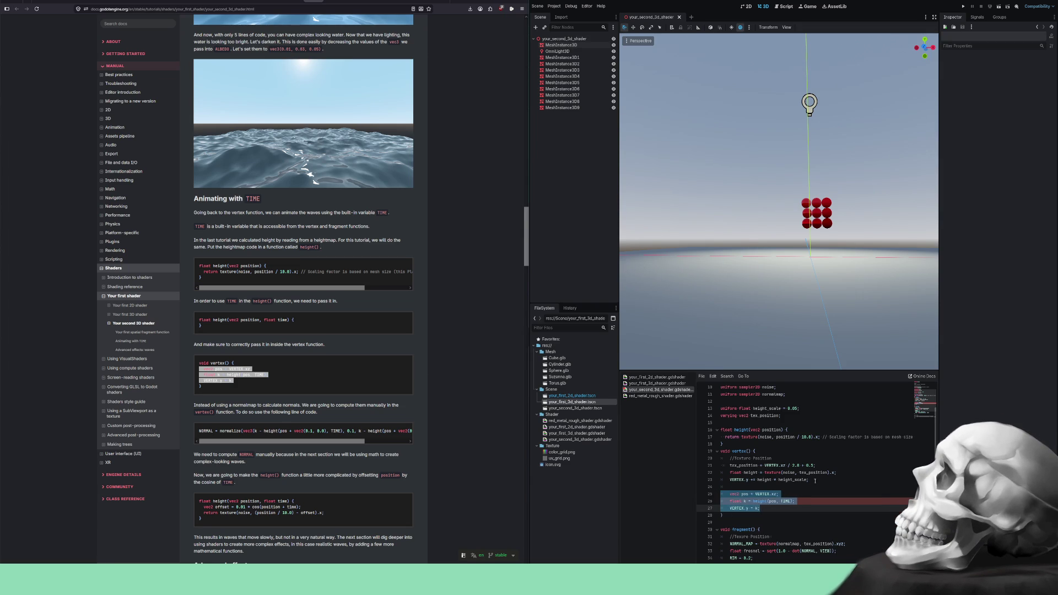
{"action": "key", "text": "Up"}
{"action": "key", "text": "Up"}
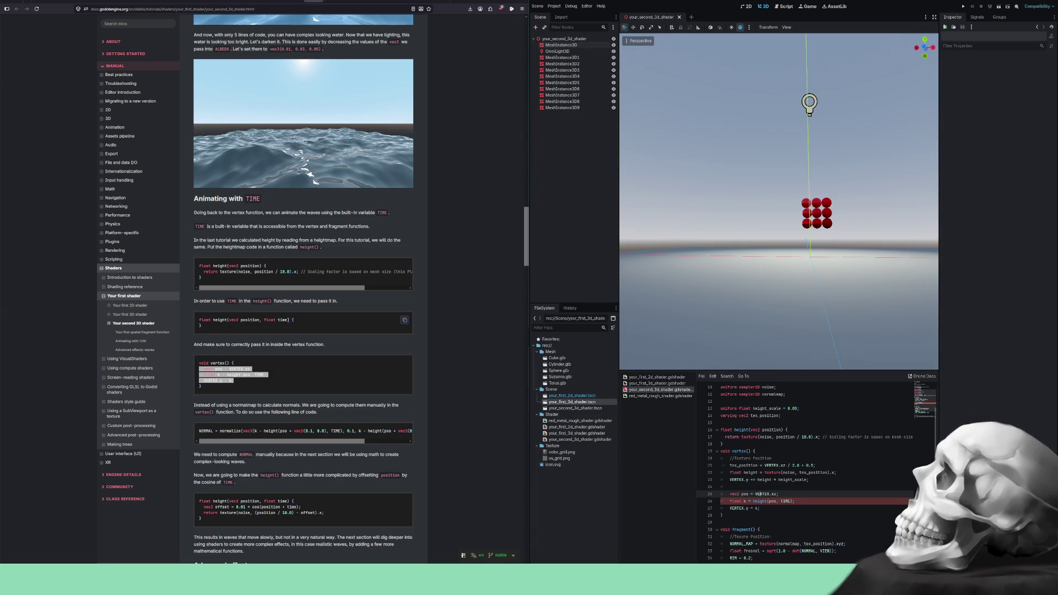
- Give height() a float time parameter and comment out the old texture-height lines 21–23
{"action": "mouse_move", "coordinate": [298, 321]}
{"action": "left_mouse_down"}
{"action": "mouse_move", "coordinate": [171, 323]}
{"action": "mouse_move", "coordinate": [189, 322]}
{"action": "left_mouse_up"}
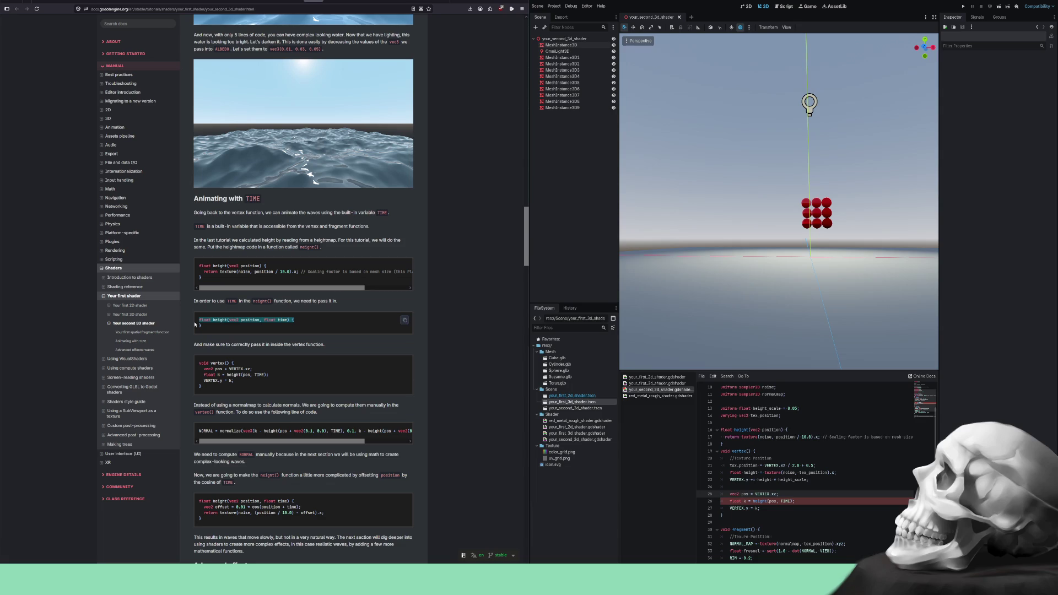
{"action": "left_click_drag", "start_coordinate": [787, 430], "coordinate": [738, 431]}
{"action": "key", "text": "ctrl+v"}
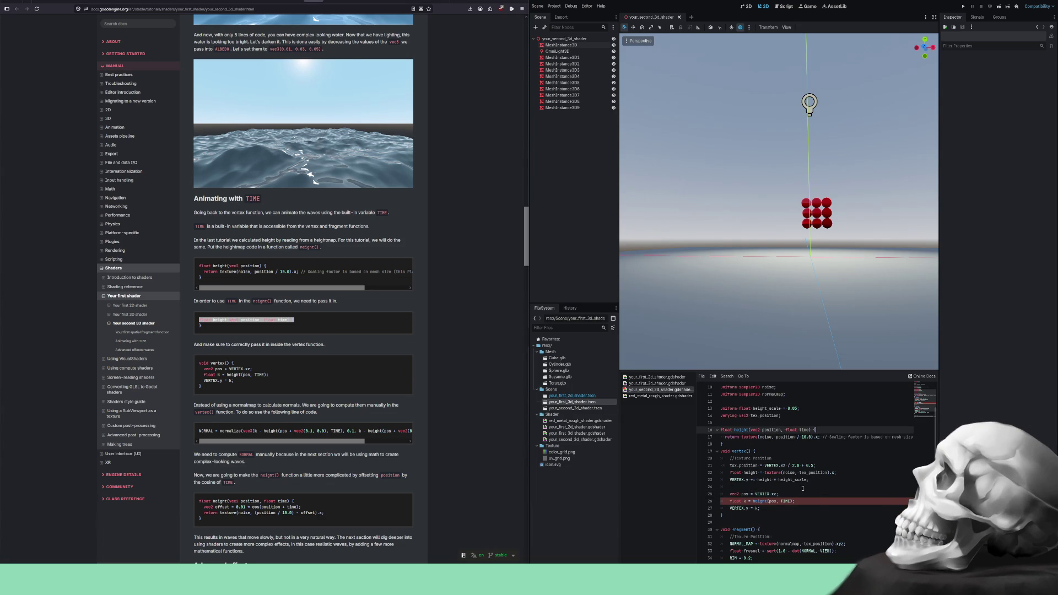
{"action": "double_click", "coordinate": [784, 501]}
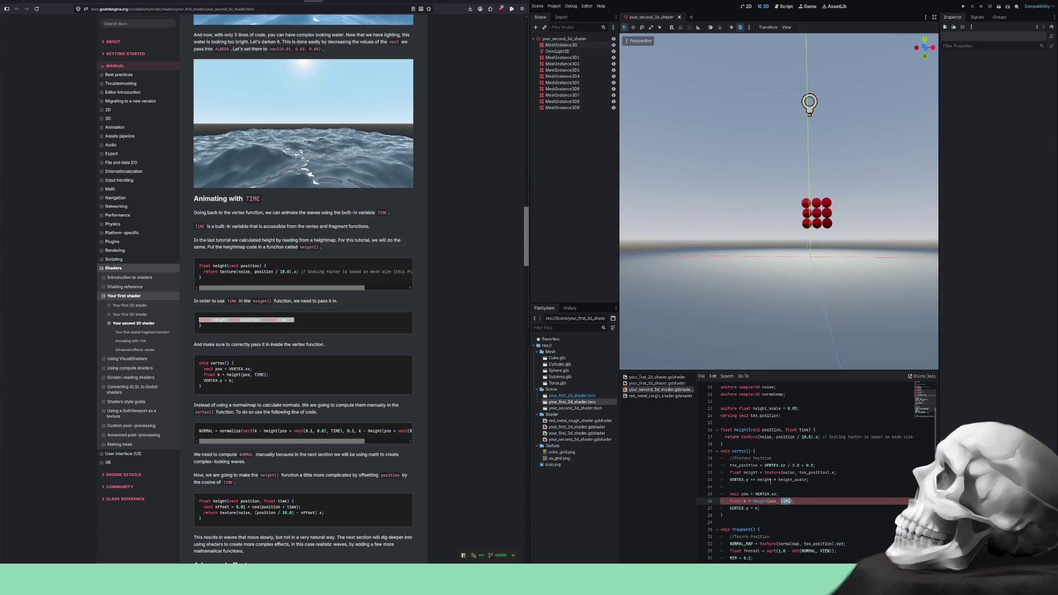
{"action": "mouse_move", "coordinate": [811, 484]}
{"action": "left_mouse_down"}
{"action": "mouse_move", "coordinate": [738, 472]}
{"action": "mouse_move", "coordinate": [758, 466]}
{"action": "left_mouse_up"}
{"action": "key", "text": "ctrl+k"}
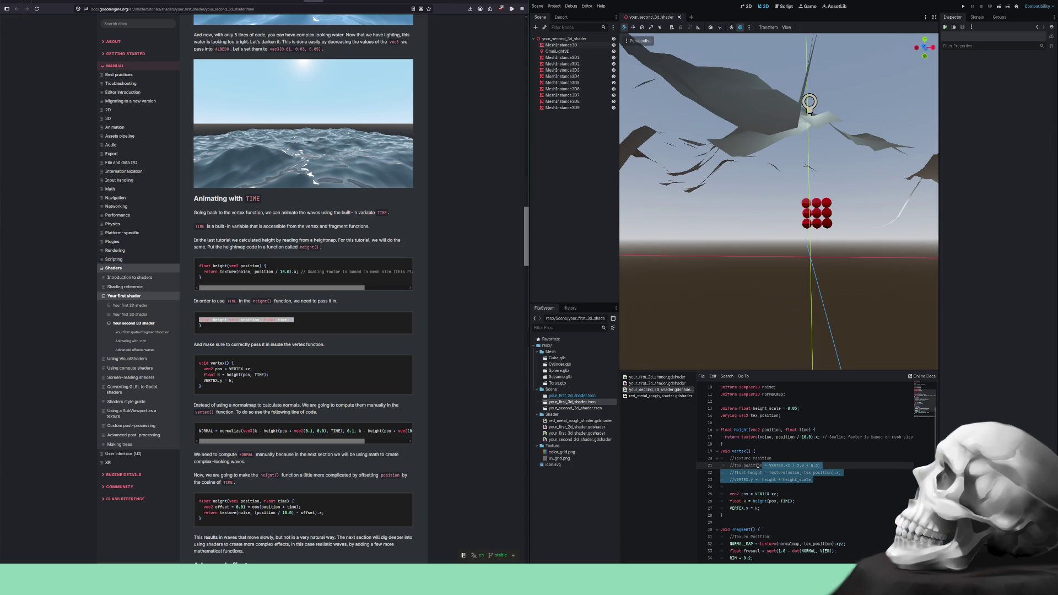
- Uncomment the tex_position = VERTEX.xz / 2.0 + 0.5 line, keeping both height lines commented out
{"action": "mouse_move", "coordinate": [830, 217]}
{"action": "left_mouse_down"}
{"action": "mouse_move", "coordinate": [810, 265]}
{"action": "mouse_move", "coordinate": [813, 240]}
{"action": "mouse_move", "coordinate": [795, 239]}
{"action": "left_mouse_up"}
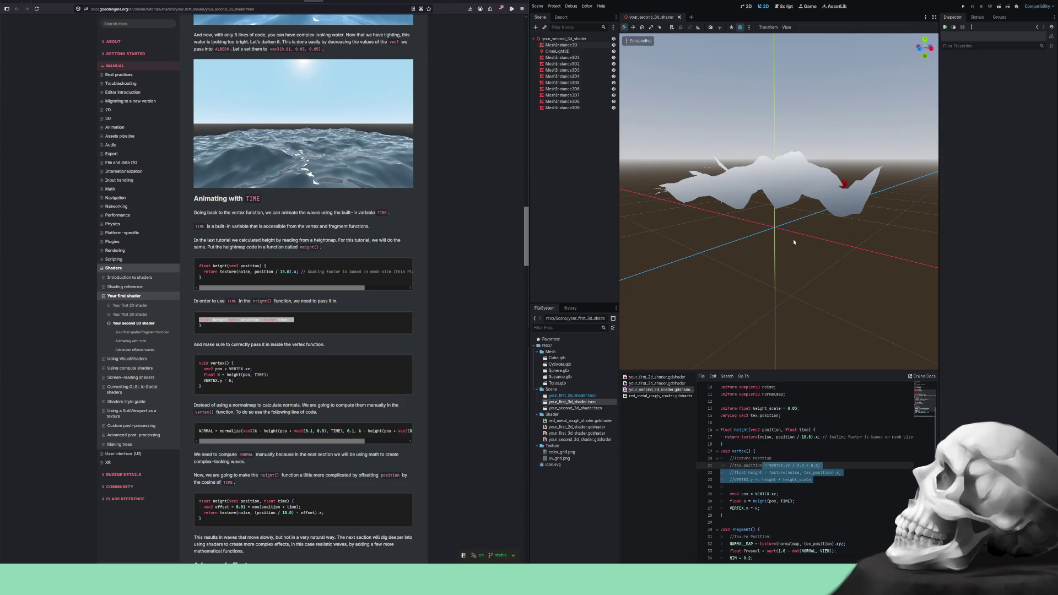
{"action": "left_click", "coordinate": [787, 459]}
{"action": "left_click", "coordinate": [832, 467]}
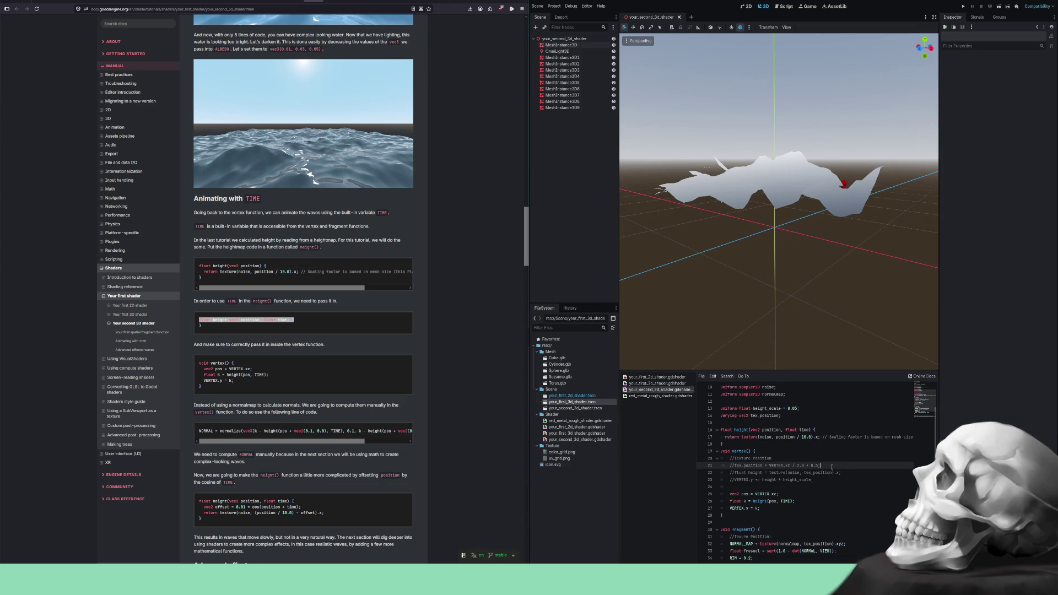
{"action": "key", "text": "ctrl+k"}
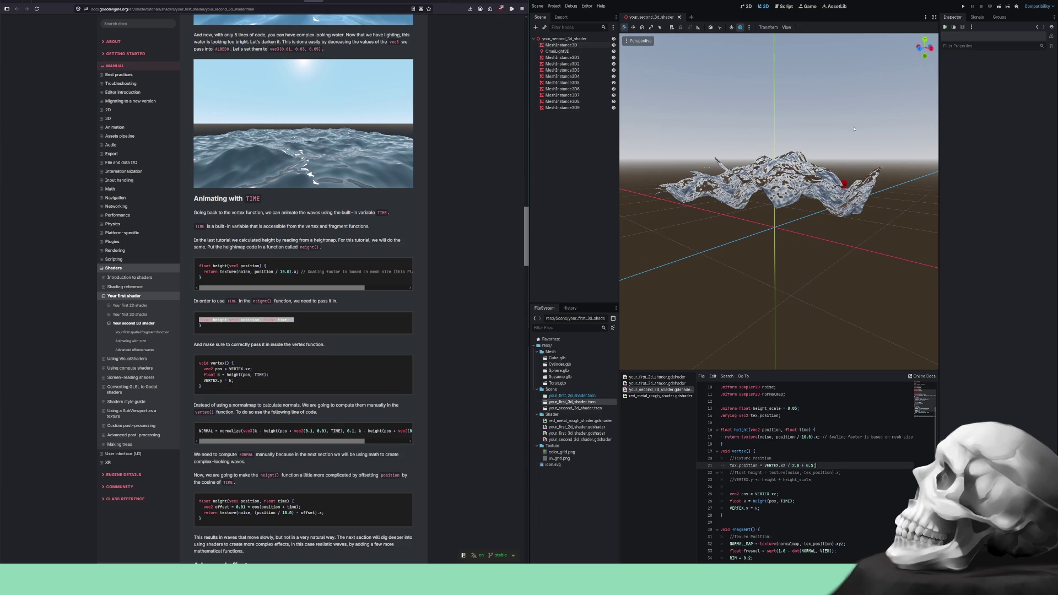
{"action": "scroll", "coordinate": [852, 127], "scroll_direction": "up", "scroll_amount": 5}
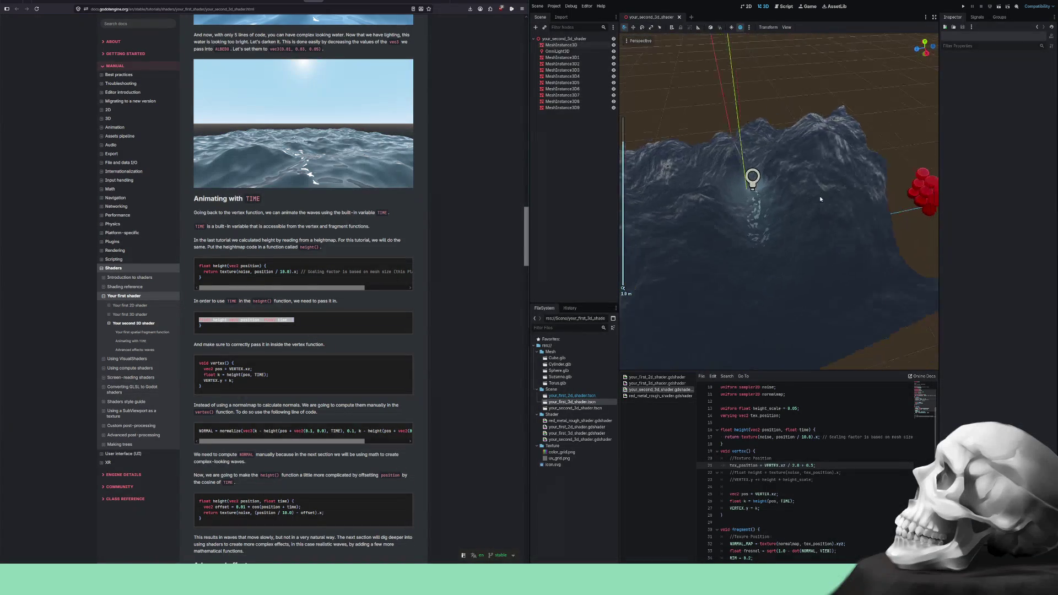
{"action": "scroll", "coordinate": [818, 200], "scroll_direction": "down", "scroll_amount": 3}
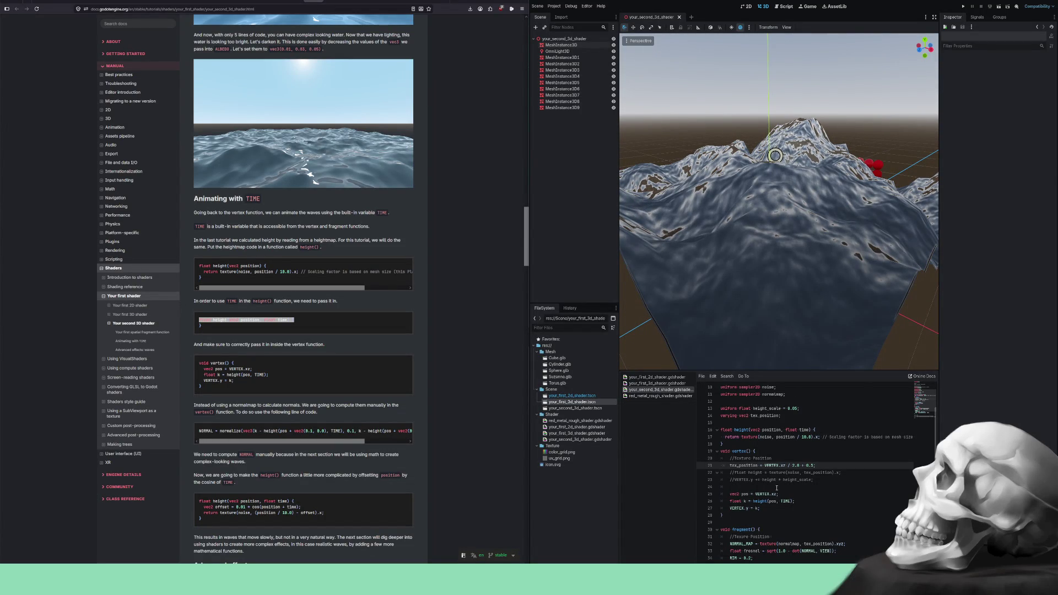
{"action": "double_click", "coordinate": [804, 480]}
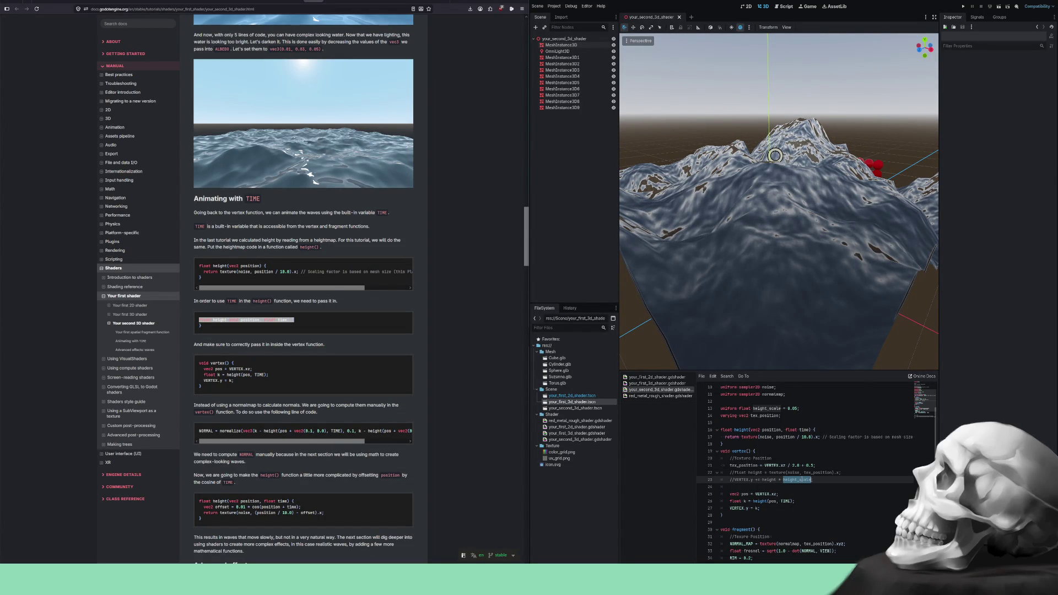
{"action": "double_click", "coordinate": [755, 473]}
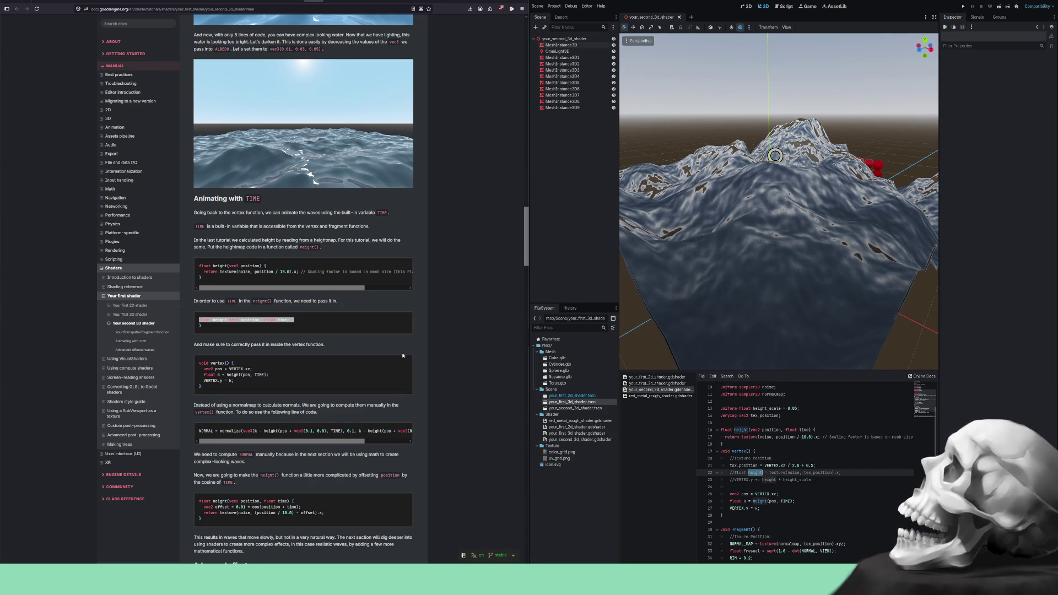
- Scroll the docs past Advanced effects: waves down to a user comment with posted water shader code
{"action": "scroll", "coordinate": [389, 353], "scroll_direction": "down", "scroll_amount": 1}
{"action": "scroll", "coordinate": [388, 353], "scroll_direction": "down", "scroll_amount": 10}
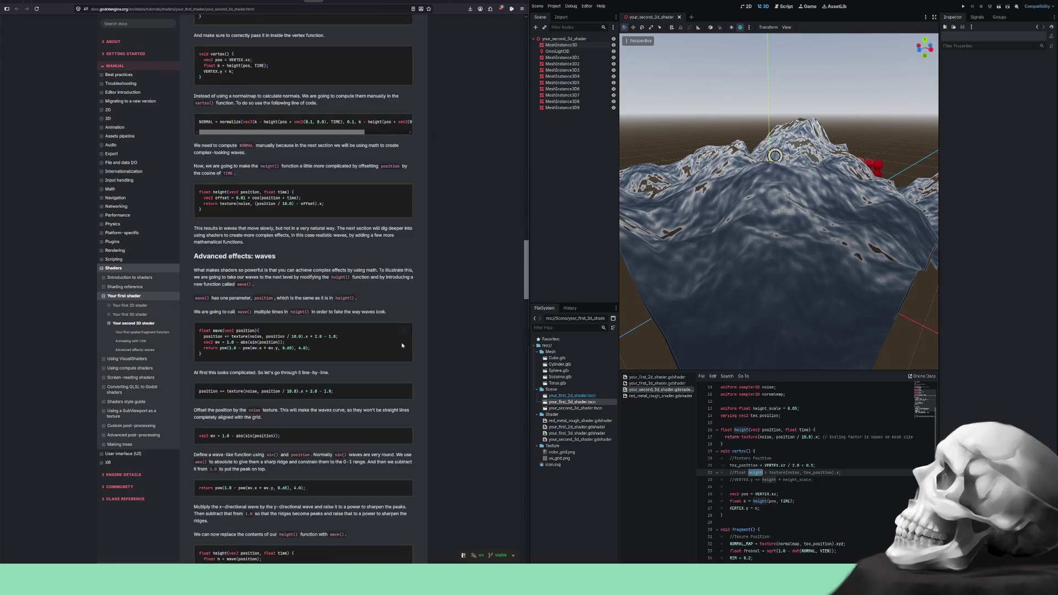
{"action": "scroll", "coordinate": [408, 341], "scroll_direction": "down", "scroll_amount": 10}
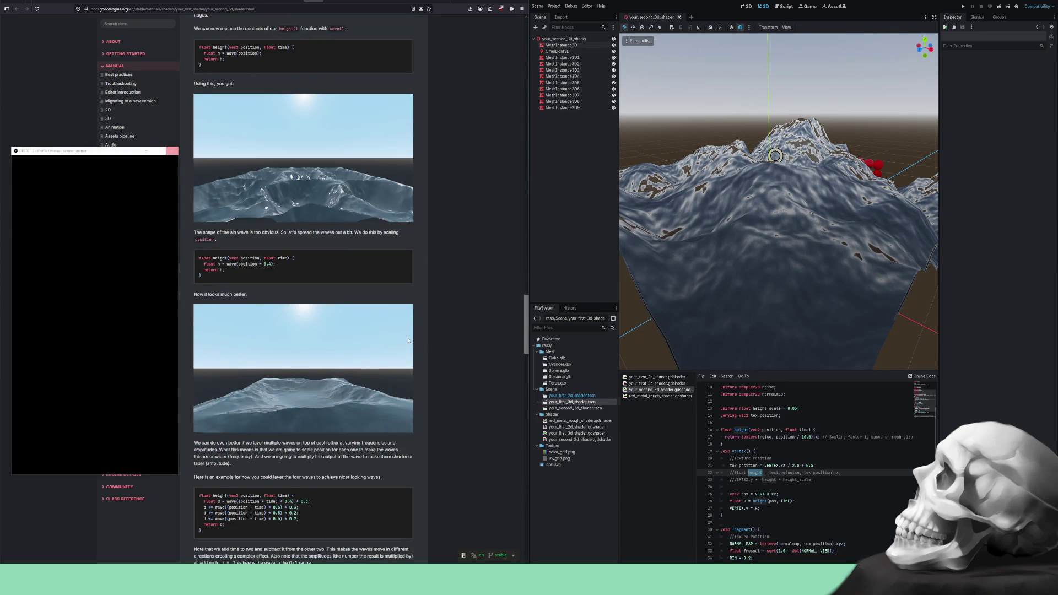
{"action": "scroll", "coordinate": [408, 340], "scroll_direction": "down", "scroll_amount": 5}
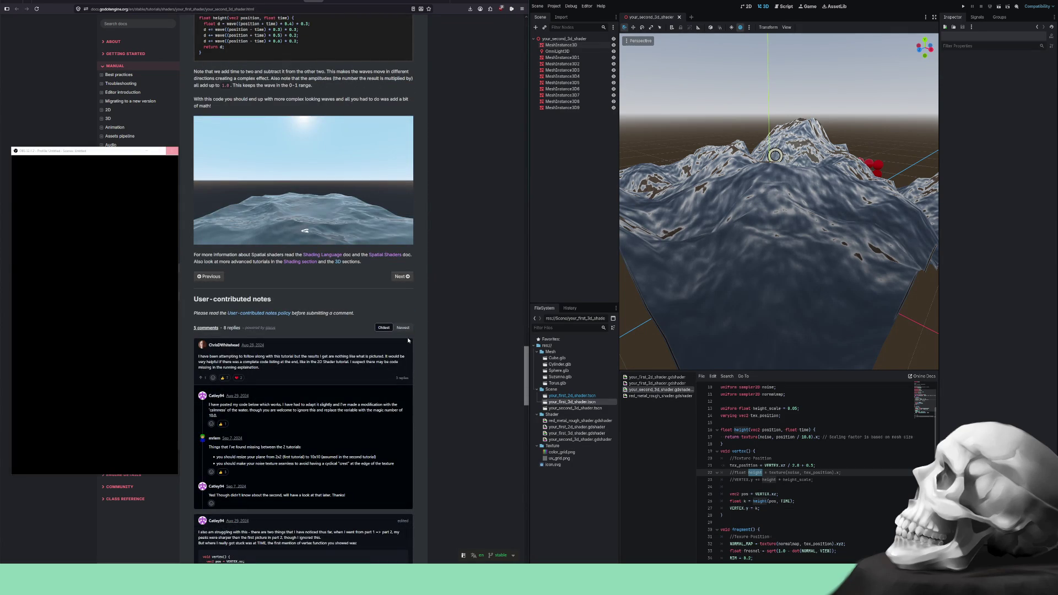
{"action": "scroll", "coordinate": [409, 340], "scroll_direction": "down", "scroll_amount": 3}
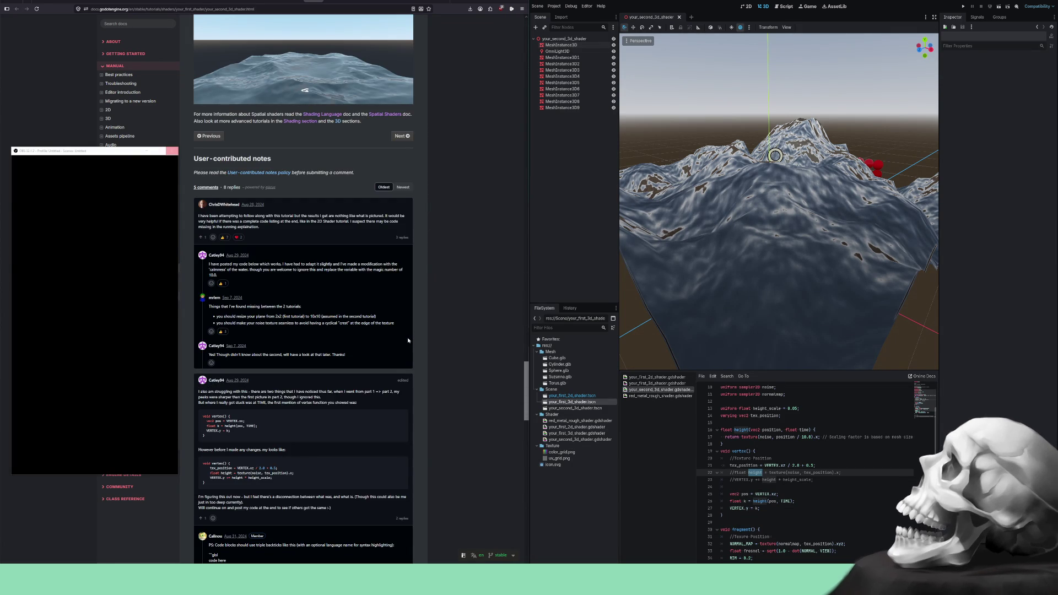
{"action": "scroll", "coordinate": [409, 340], "scroll_direction": "down", "scroll_amount": 3}
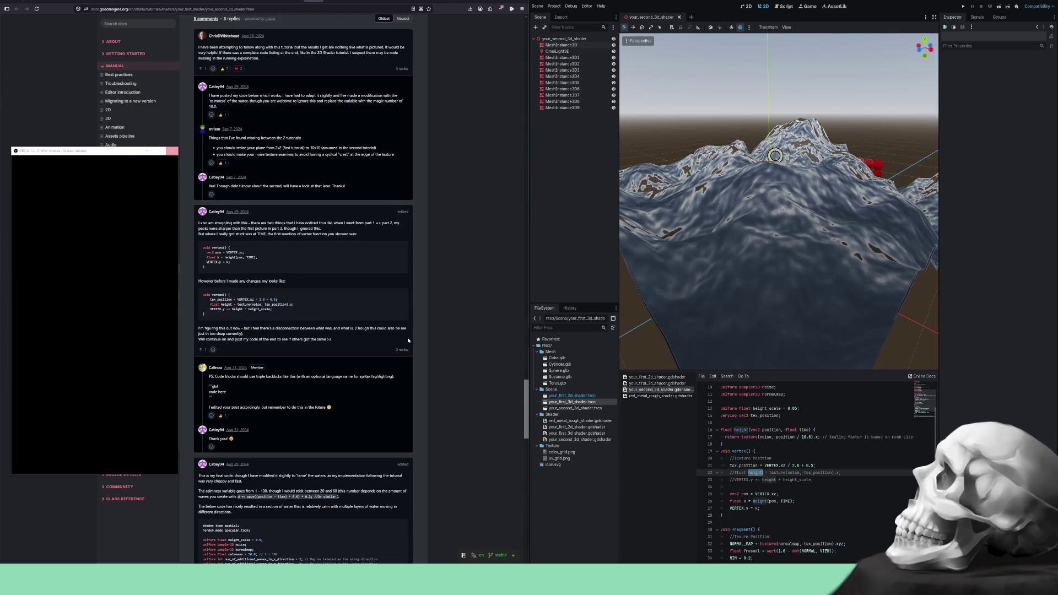
{"action": "scroll", "coordinate": [408, 341], "scroll_direction": "down", "scroll_amount": 5}
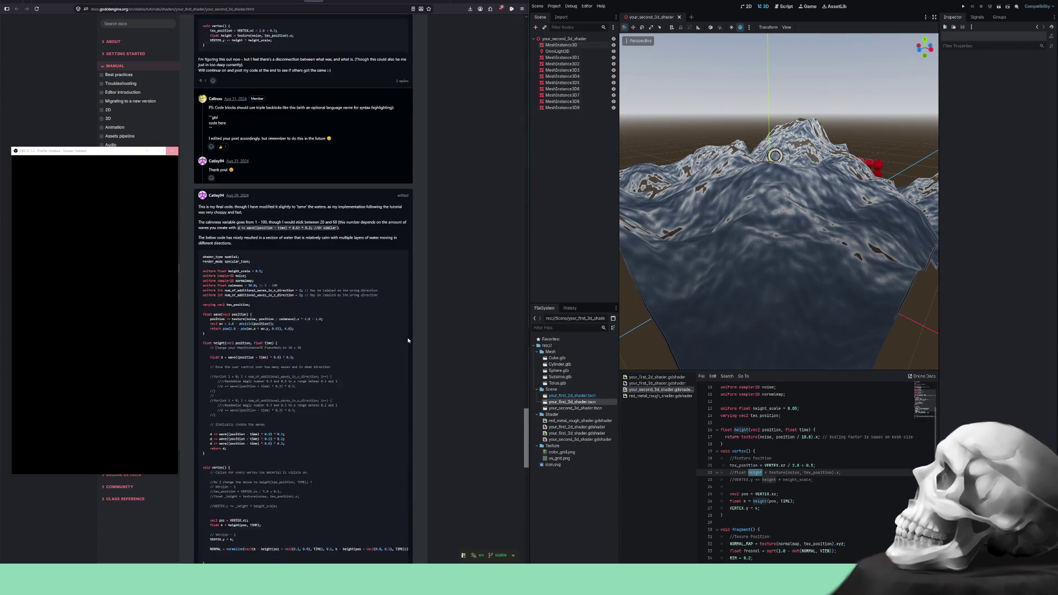
{"action": "scroll", "coordinate": [408, 340], "scroll_direction": "down", "scroll_amount": 1}
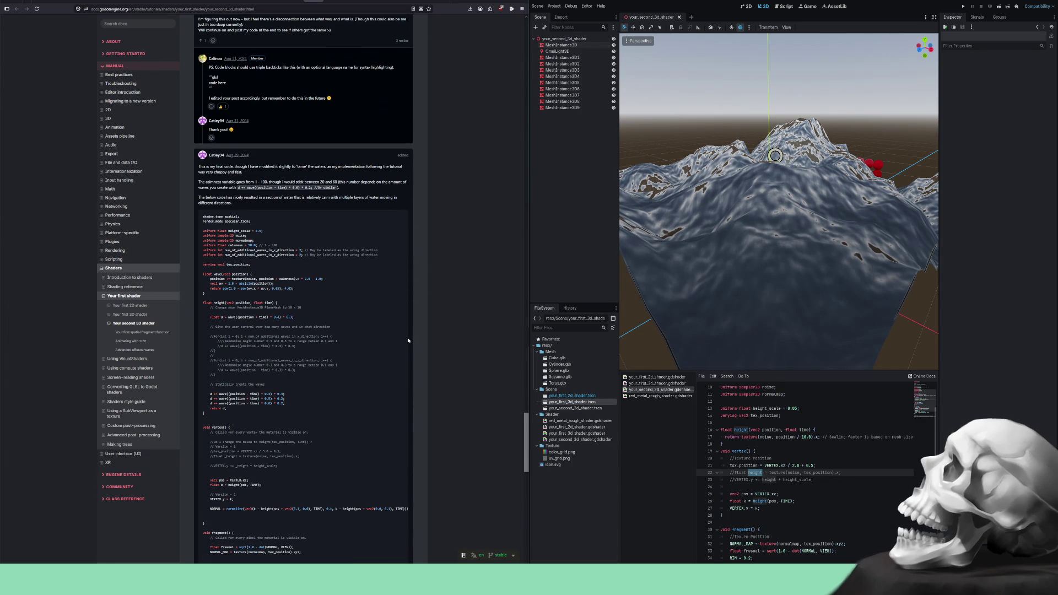
{"action": "scroll", "coordinate": [408, 341], "scroll_direction": "down", "scroll_amount": 4}
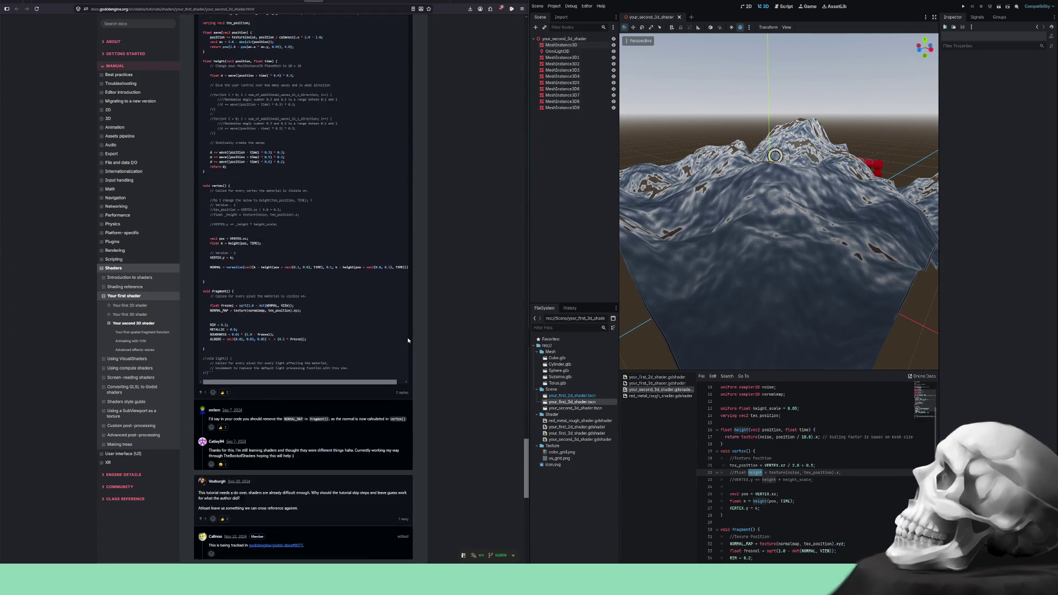
{"action": "scroll", "coordinate": [408, 341], "scroll_direction": "down", "scroll_amount": 1}
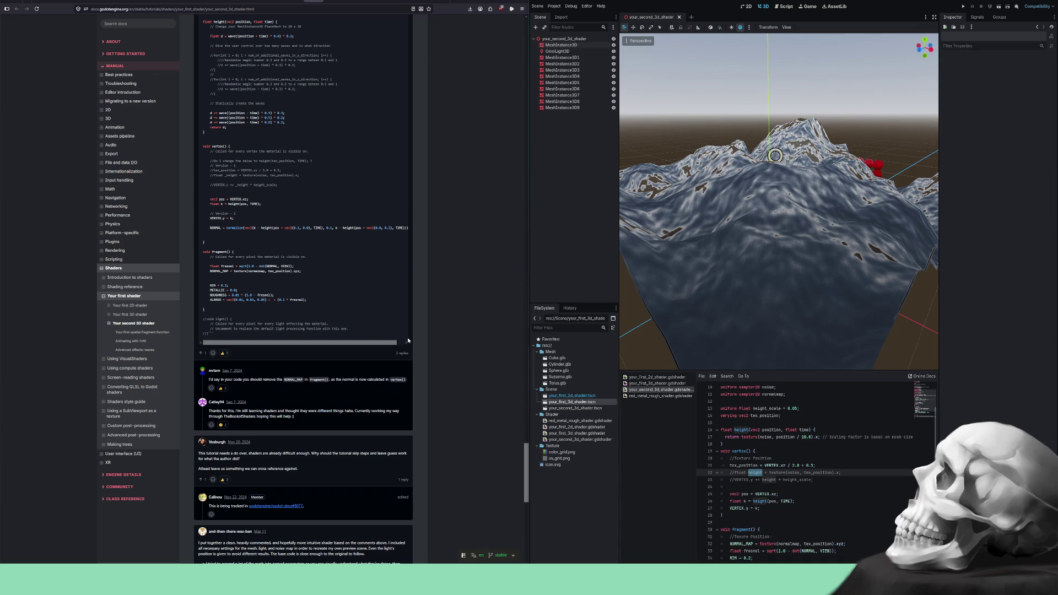
{"action": "scroll", "coordinate": [408, 341], "scroll_direction": "down", "scroll_amount": 10}
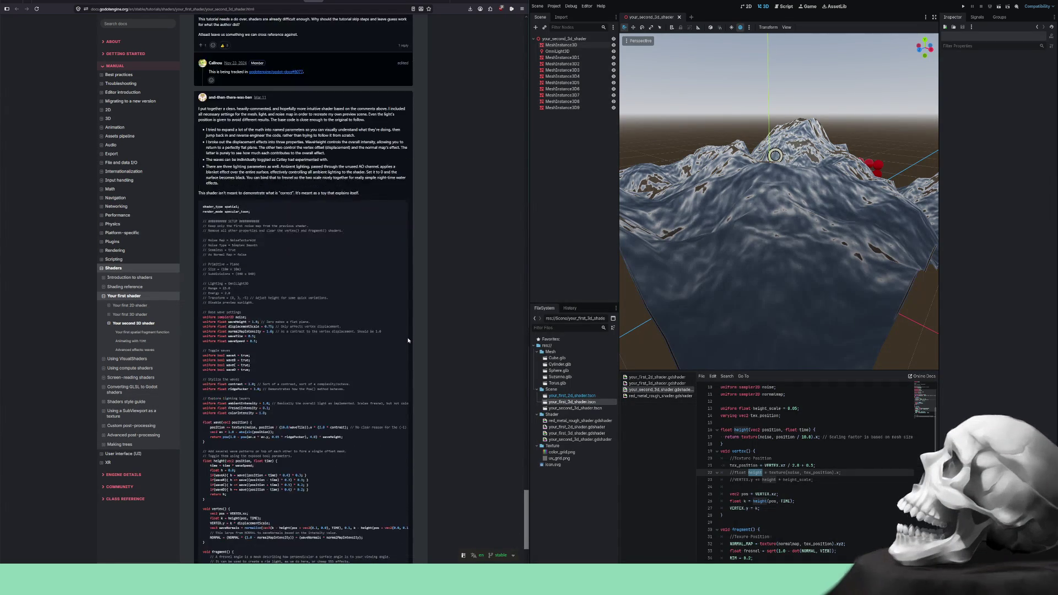
{"action": "scroll", "coordinate": [408, 341], "scroll_direction": "down", "scroll_amount": 1}
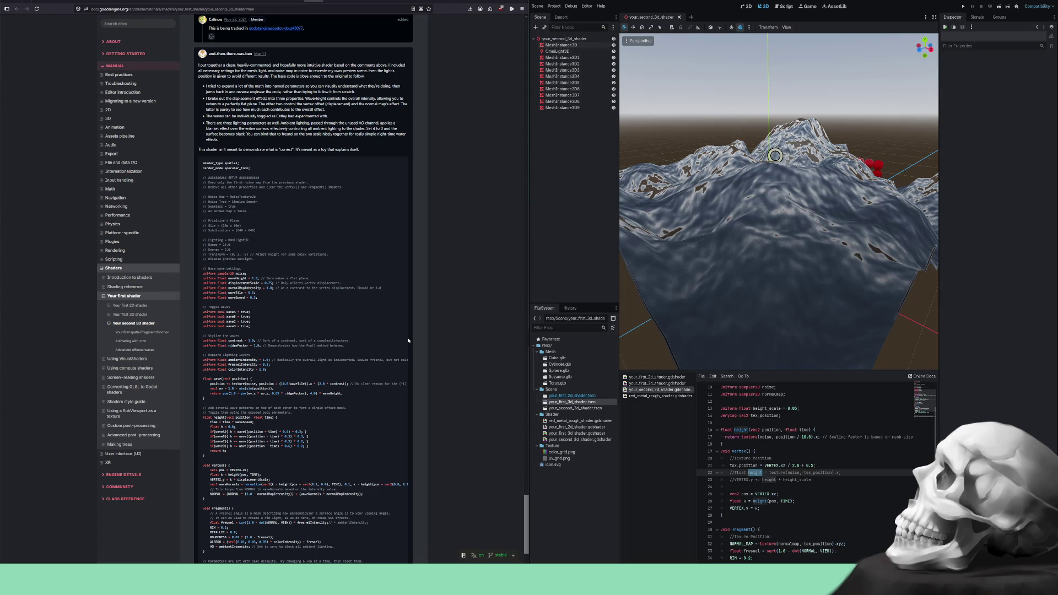
{"action": "scroll", "coordinate": [408, 340], "scroll_direction": "up", "scroll_amount": 1}
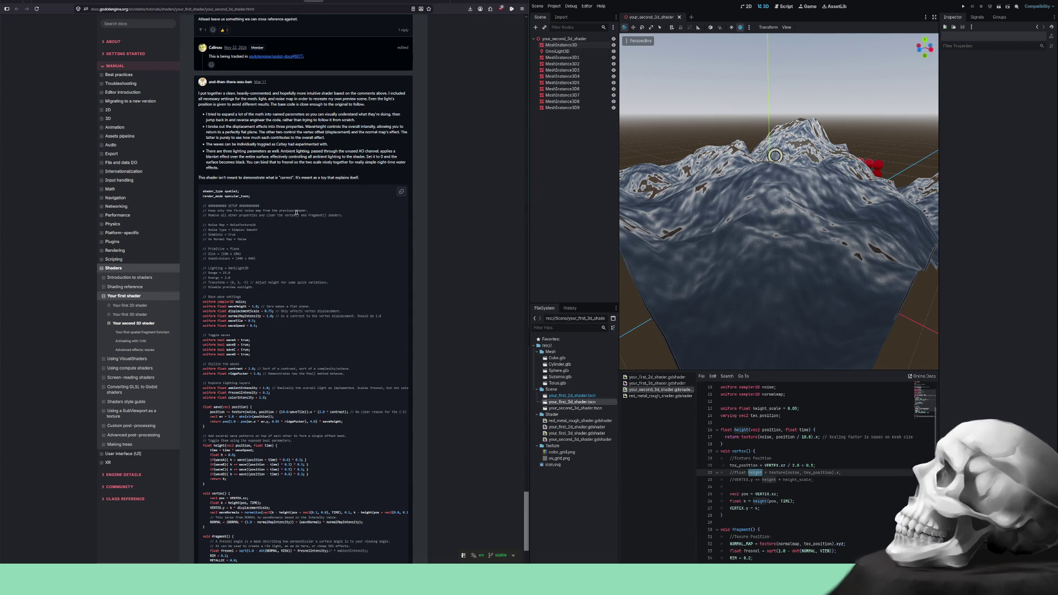
- Highlight the comments saying the tutorial needs a do-over and asking for something to cross-reference
{"action": "scroll", "coordinate": [297, 212], "scroll_direction": "down", "scroll_amount": 3}
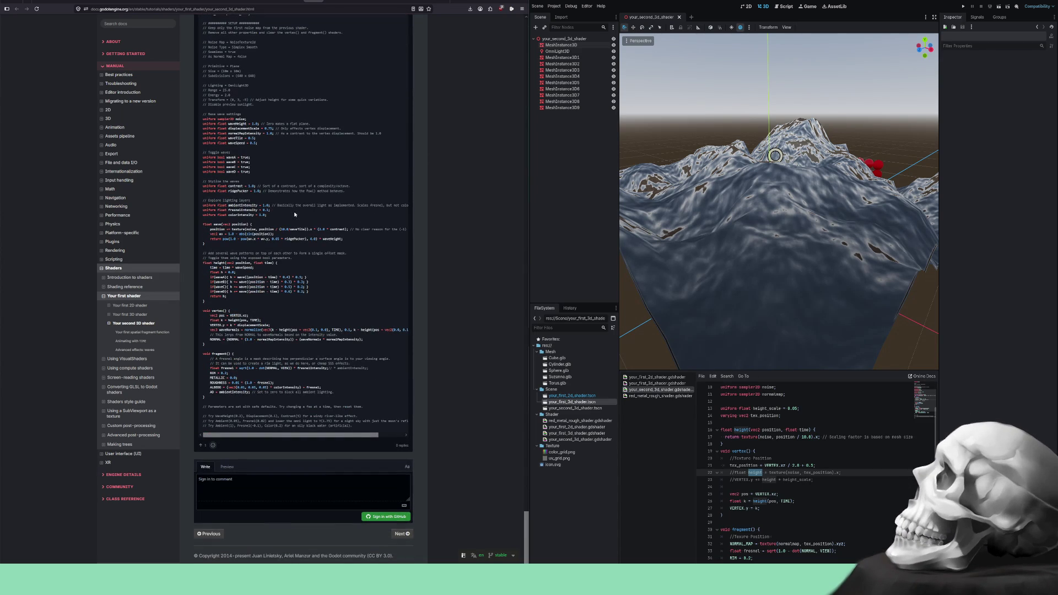
{"action": "scroll", "coordinate": [313, 236], "scroll_direction": "up", "scroll_amount": 3}
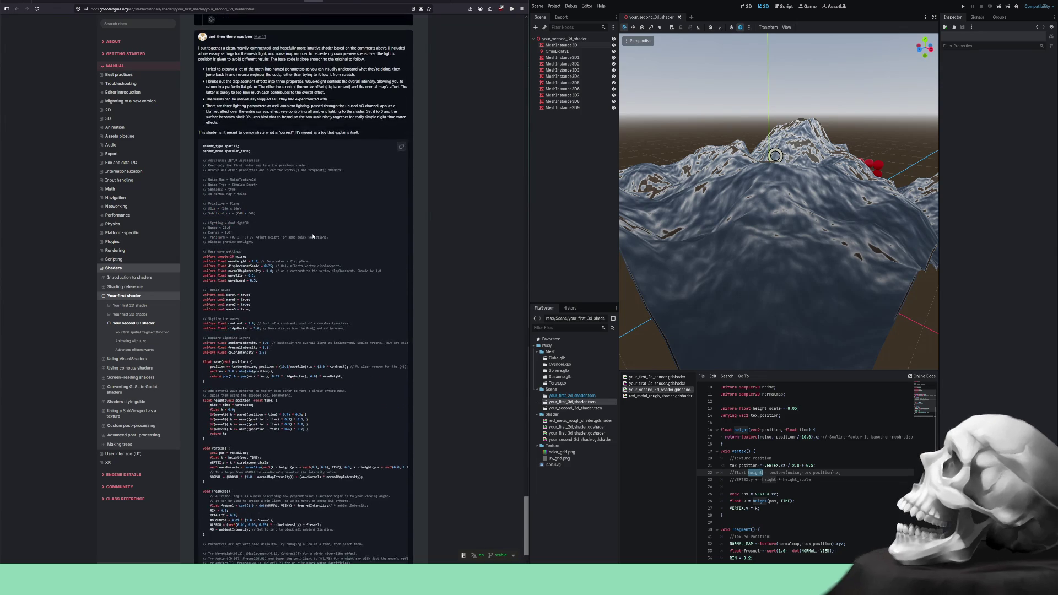
{"action": "scroll", "coordinate": [312, 236], "scroll_direction": "down", "scroll_amount": 1}
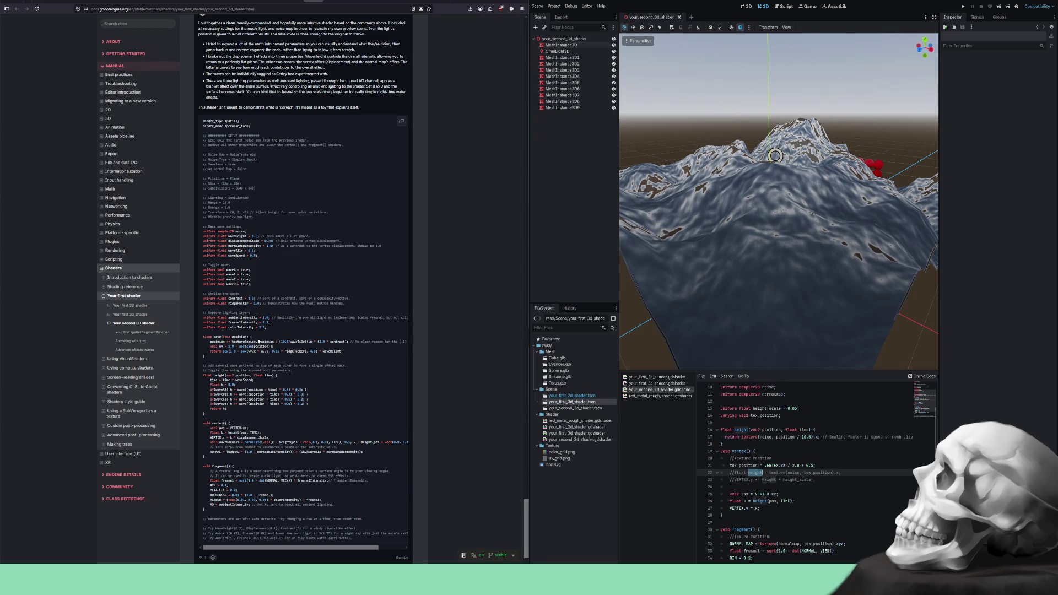
{"action": "scroll", "coordinate": [259, 341], "scroll_direction": "up", "scroll_amount": 5}
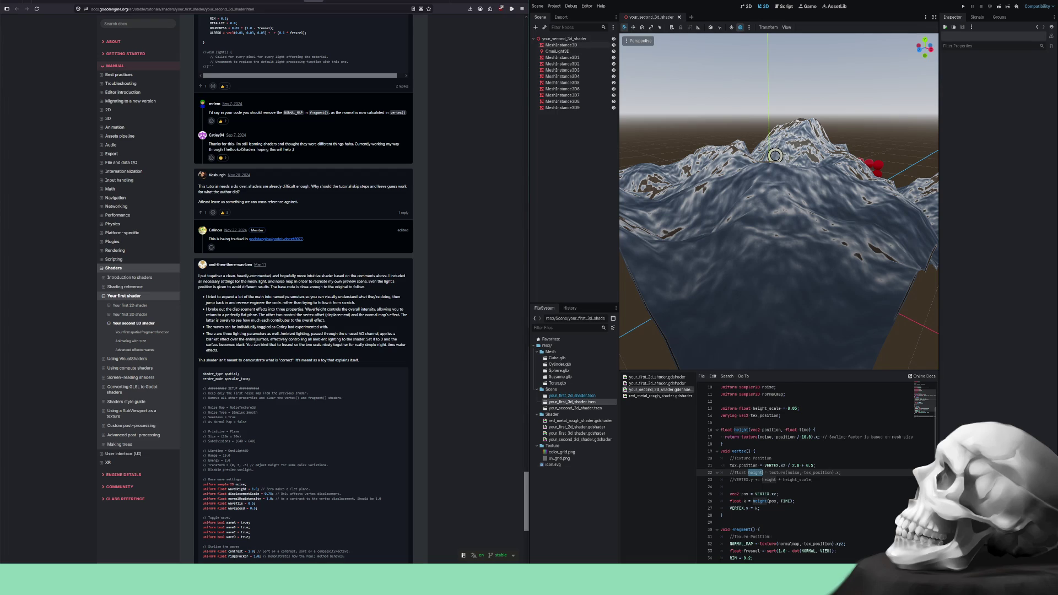
{"action": "scroll", "coordinate": [255, 341], "scroll_direction": "up", "scroll_amount": 3}
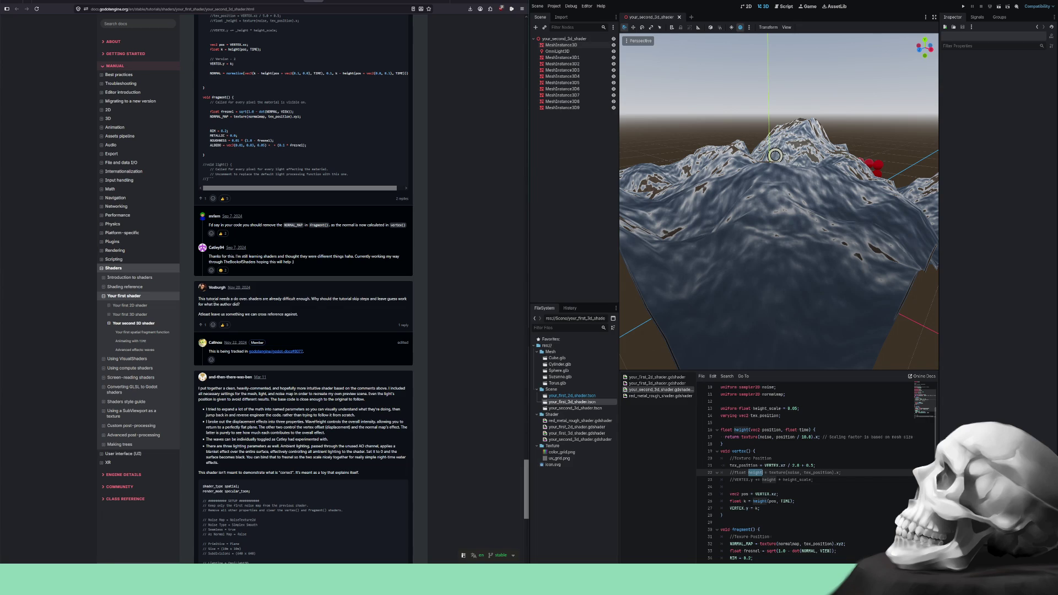
{"action": "left_click_drag", "start_coordinate": [207, 298], "coordinate": [248, 299]}
{"action": "left_click_drag", "start_coordinate": [214, 314], "coordinate": [302, 317]}
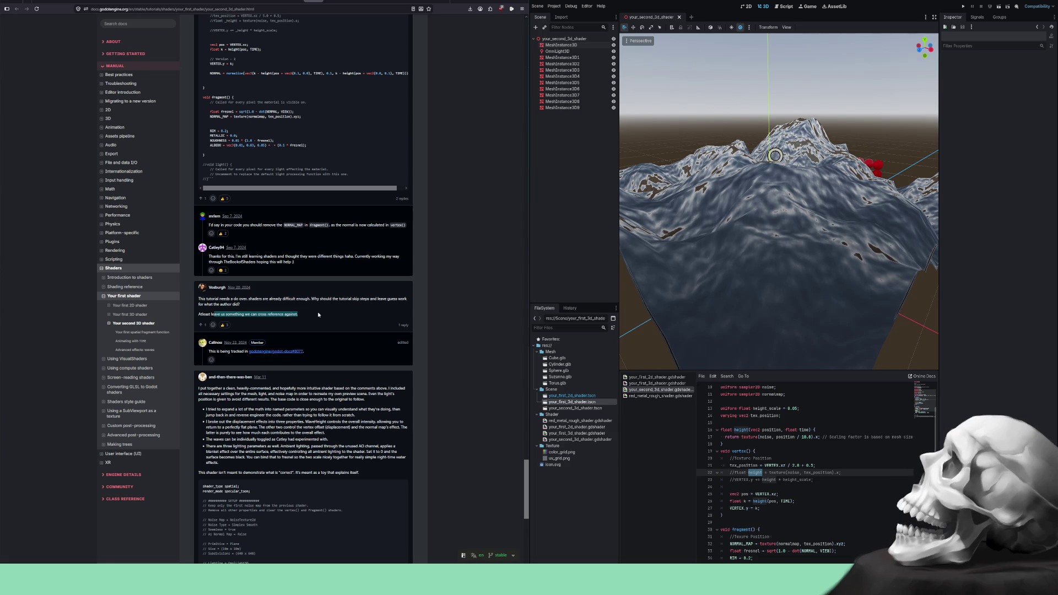
- Open the linked GitHub issue #8077 in a new tab and view it
{"action": "right_click", "coordinate": [264, 355]}
{"action": "left_click", "coordinate": [278, 358]}
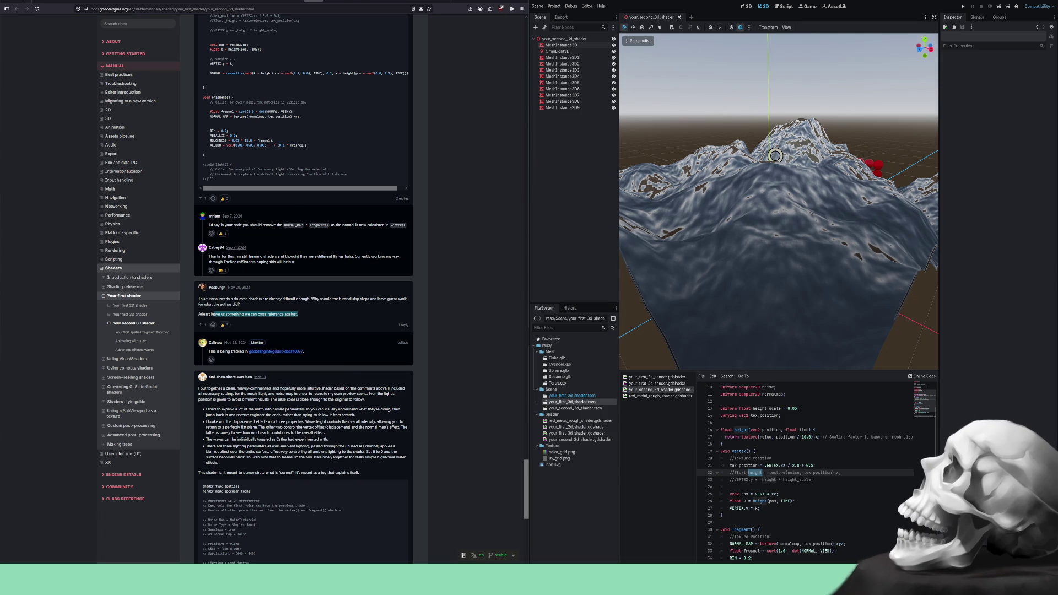
{"action": "left_click", "coordinate": [333, 1]}
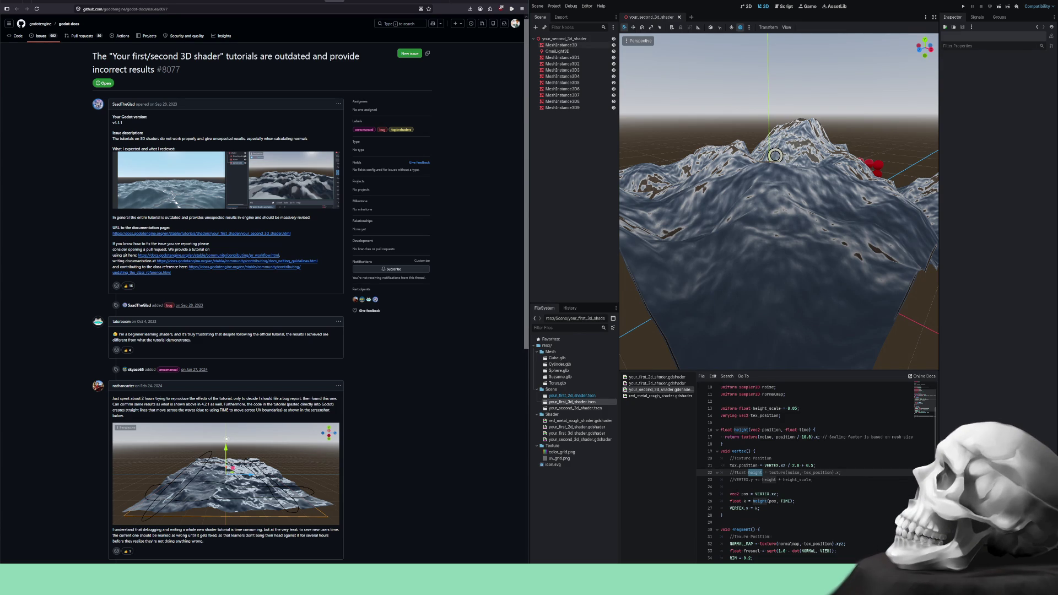
{"action": "scroll", "coordinate": [63, 273], "scroll_direction": "down", "scroll_amount": 3}
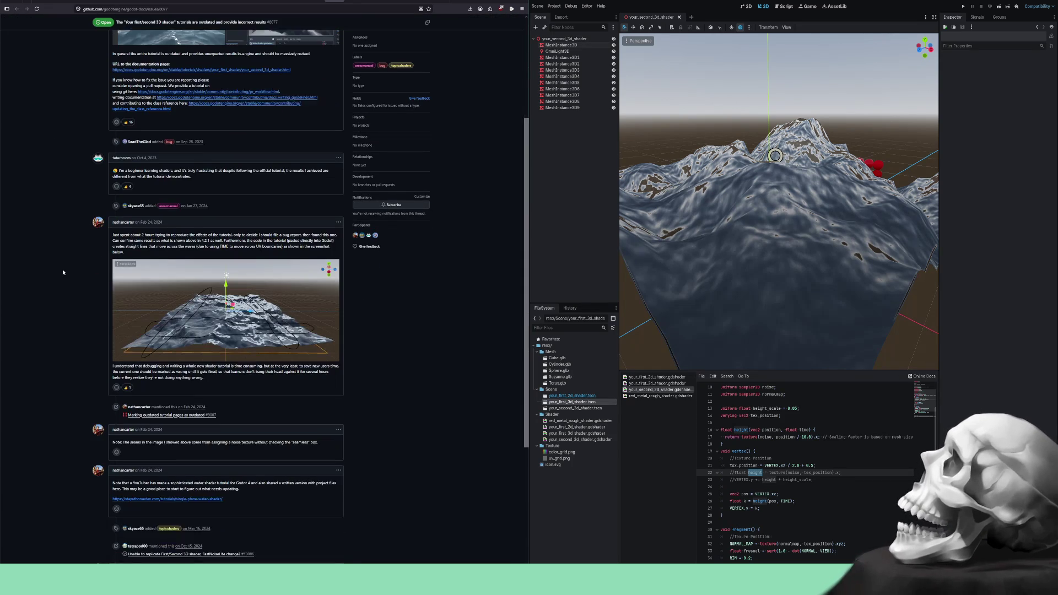
{"action": "scroll", "coordinate": [63, 272], "scroll_direction": "down", "scroll_amount": 2}
{"action": "scroll", "coordinate": [63, 272], "scroll_direction": "down", "scroll_amount": 3}
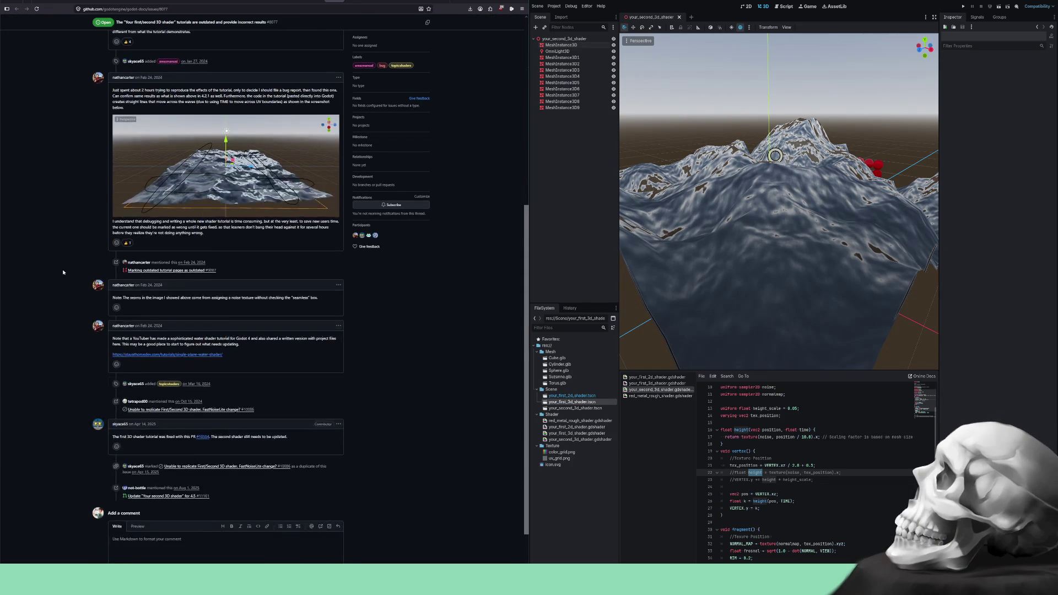
{"action": "scroll", "coordinate": [63, 272], "scroll_direction": "up", "scroll_amount": 2}
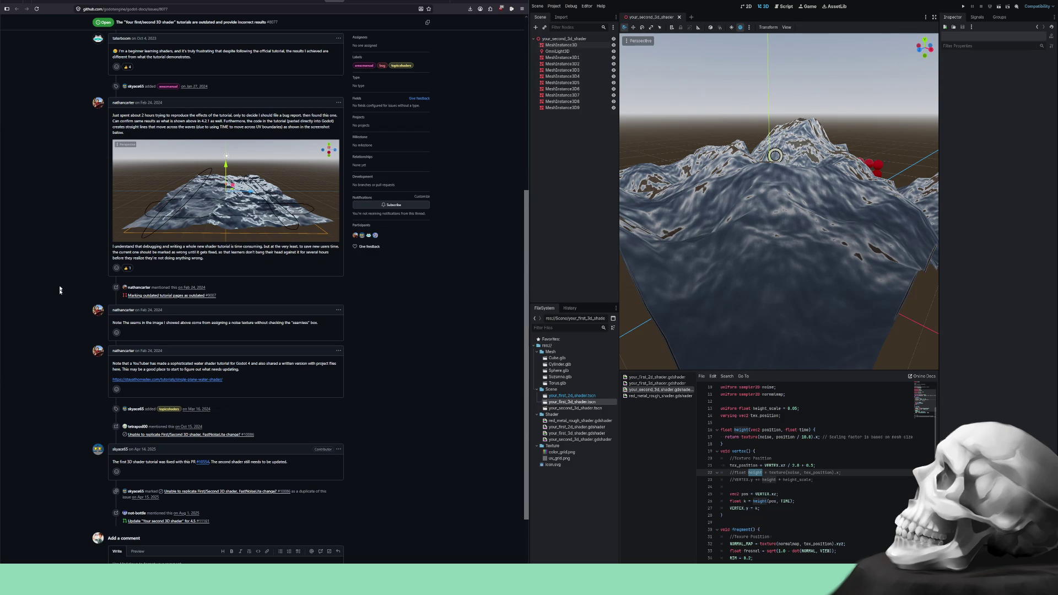
{"action": "left_click_drag", "start_coordinate": [156, 323], "coordinate": [203, 323]}
{"action": "scroll", "coordinate": [203, 323], "scroll_direction": "up", "scroll_amount": 5}
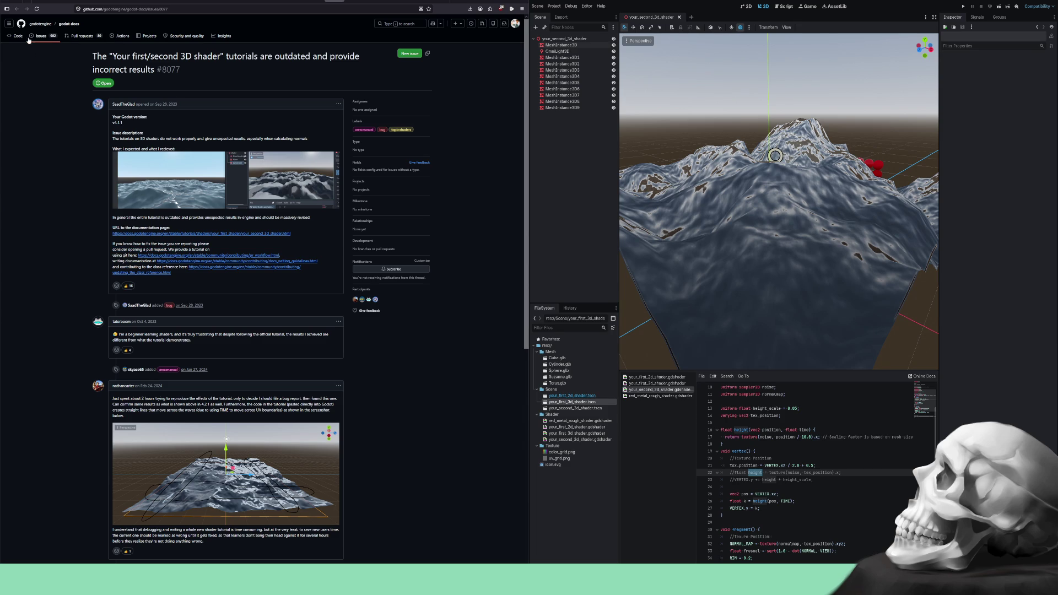
- Return to the Your second 3D shader docs page and find the commenter's shader code
{"action": "left_click", "coordinate": [337, 3]}
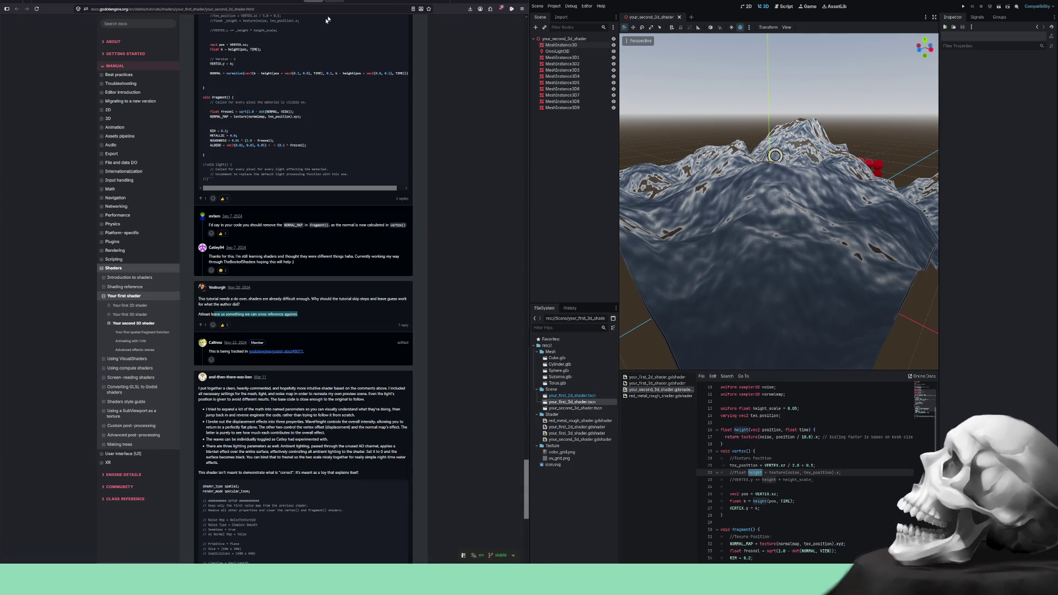
{"action": "scroll", "coordinate": [178, 283], "scroll_direction": "up", "scroll_amount": 15}
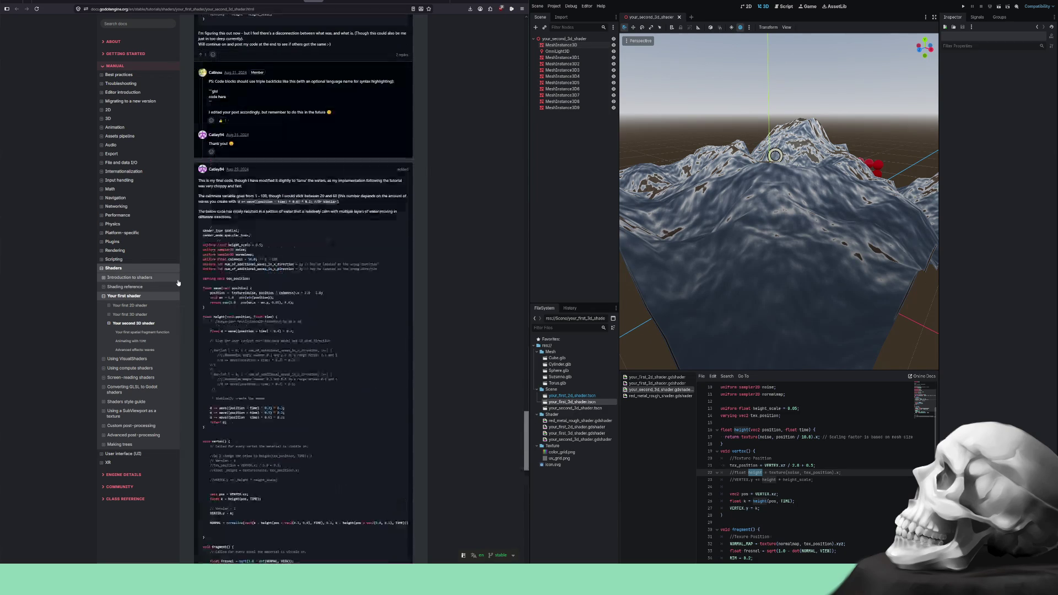
{"action": "scroll", "coordinate": [178, 283], "scroll_direction": "up", "scroll_amount": 15}
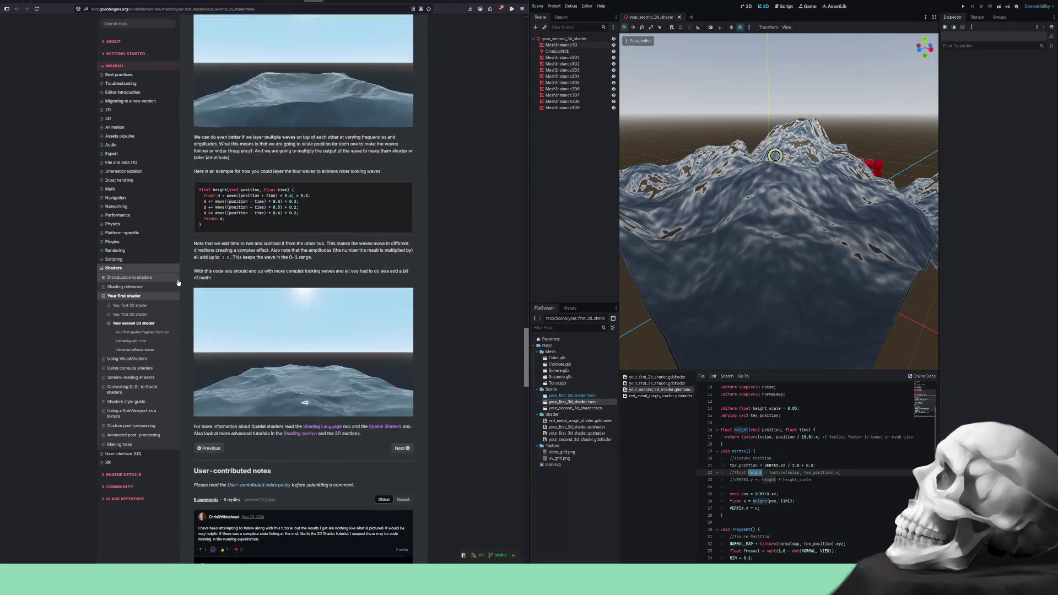
{"action": "scroll", "coordinate": [178, 283], "scroll_direction": "up", "scroll_amount": 5}
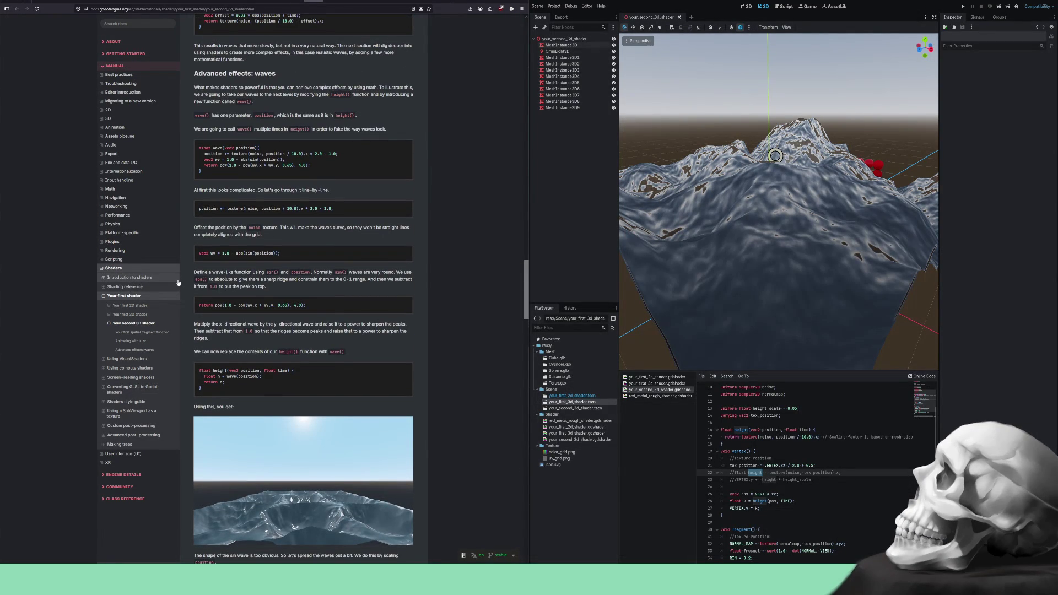
{"action": "scroll", "coordinate": [178, 283], "scroll_direction": "down", "scroll_amount": 20}
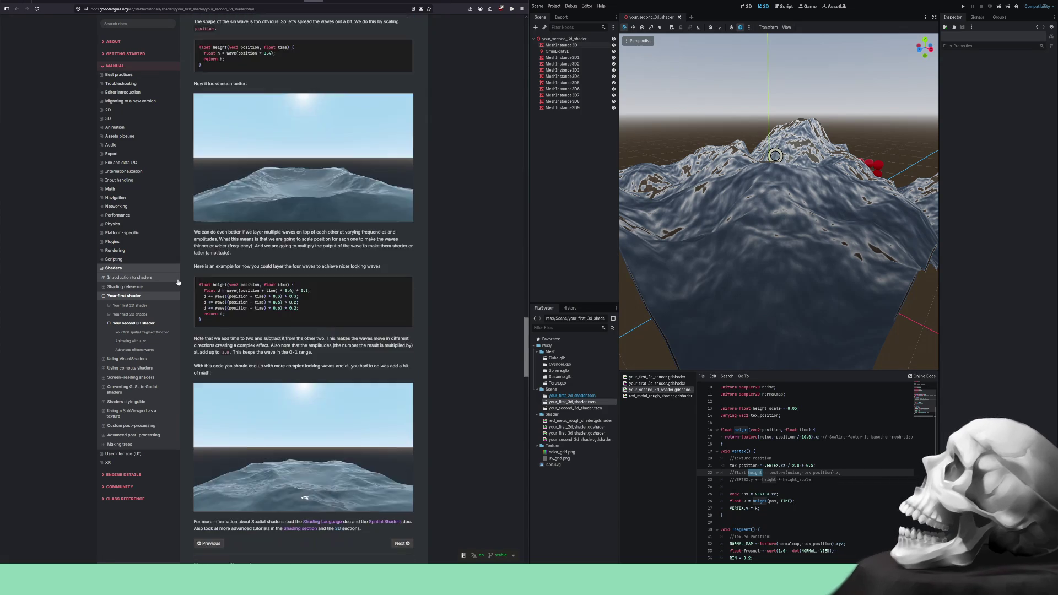
{"action": "scroll", "coordinate": [190, 294], "scroll_direction": "down", "scroll_amount": 15}
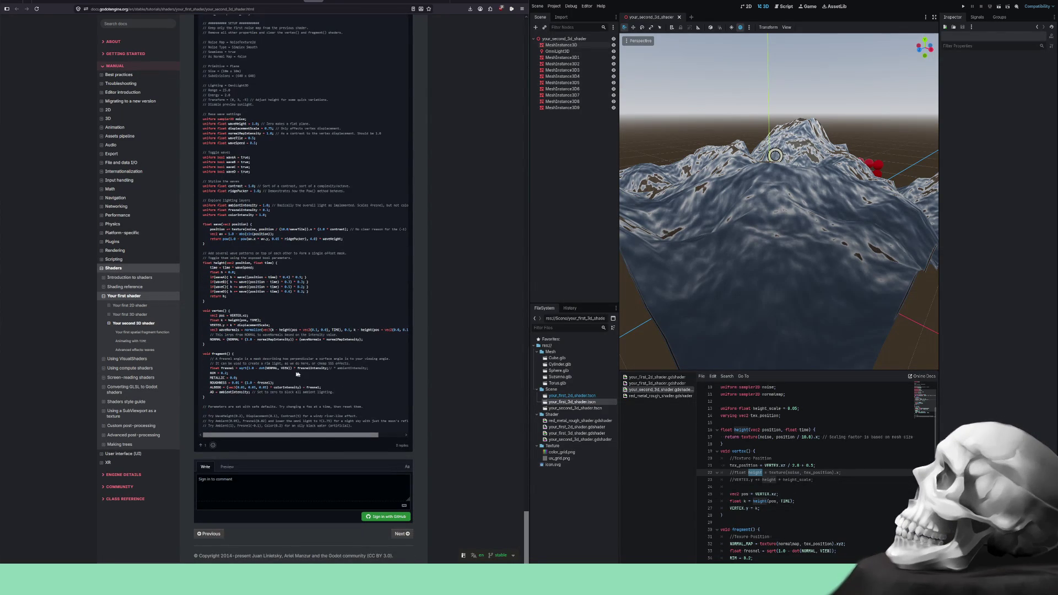
- Select the commenter's full water shader code and copy it
{"action": "mouse_move", "coordinate": [360, 429]}
{"action": "left_mouse_down"}
{"action": "mouse_move", "coordinate": [265, 253]}
{"action": "mouse_move", "coordinate": [259, 17]}
{"action": "mouse_move", "coordinate": [263, 217]}
{"action": "left_mouse_up"}
{"action": "scroll", "coordinate": [262, 217], "scroll_direction": "up", "scroll_amount": 2}
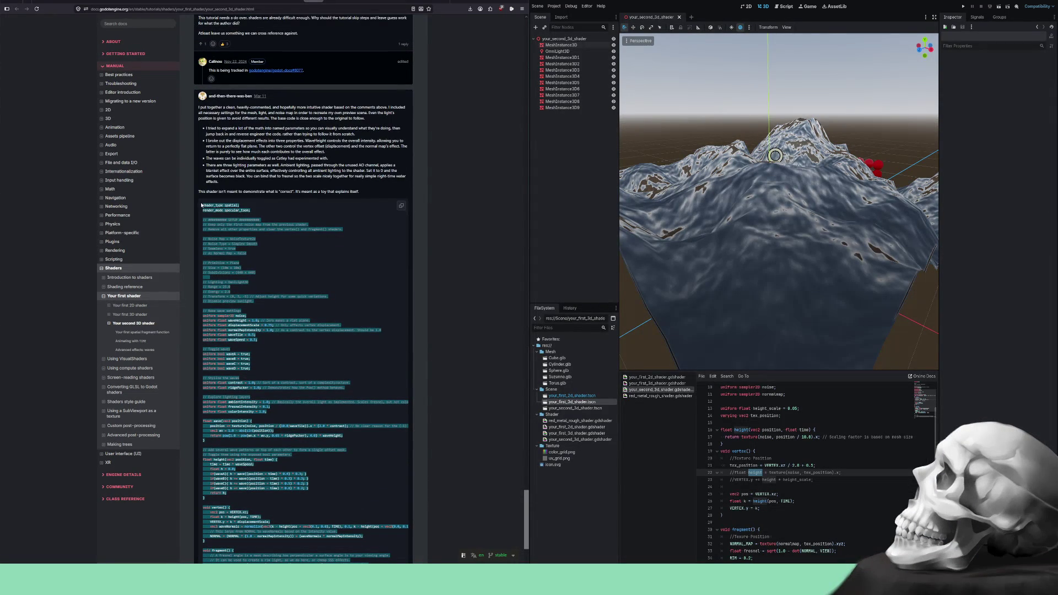
{"action": "right_click", "coordinate": [216, 210]}
{"action": "left_click", "coordinate": [242, 215]}
- Replace all of the plane's existing shader code with the copied community water shader
{"action": "left_click", "coordinate": [284, 240]}
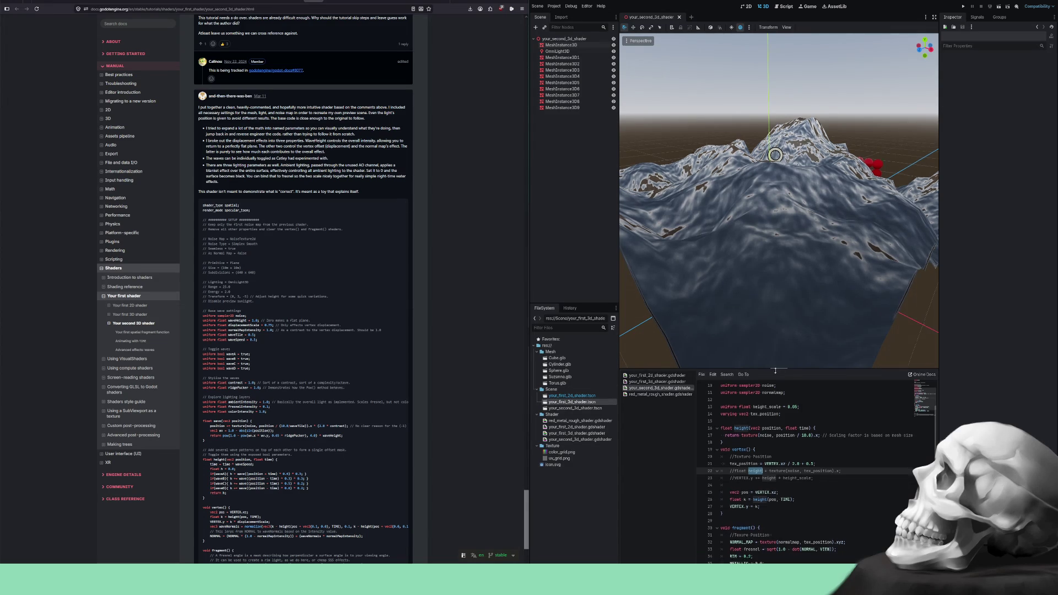
{"action": "left_click_drag", "start_coordinate": [778, 371], "coordinate": [779, 213]}
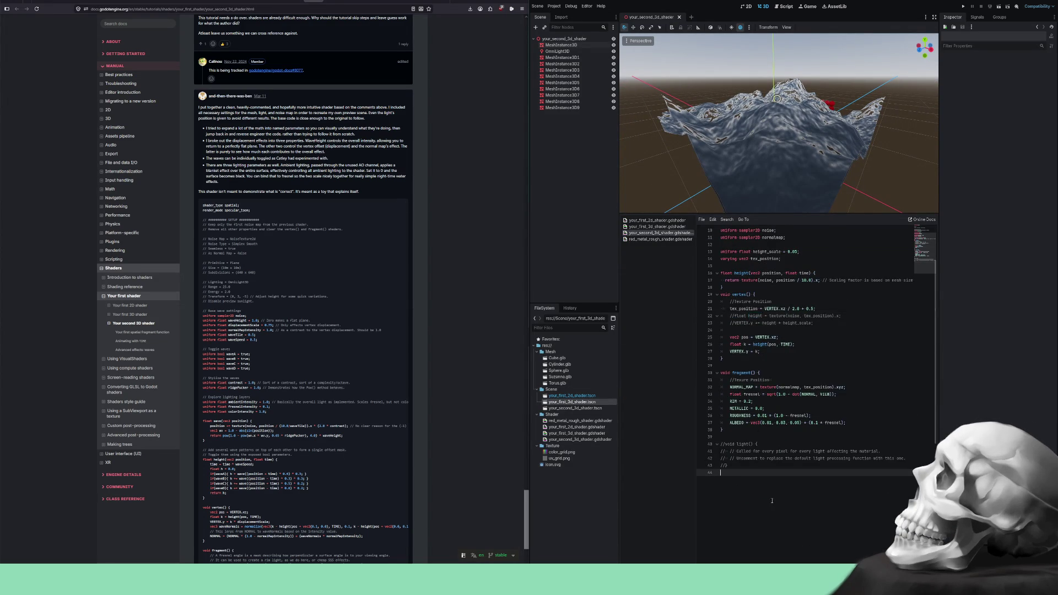
{"action": "key", "text": "ctrl+a"}
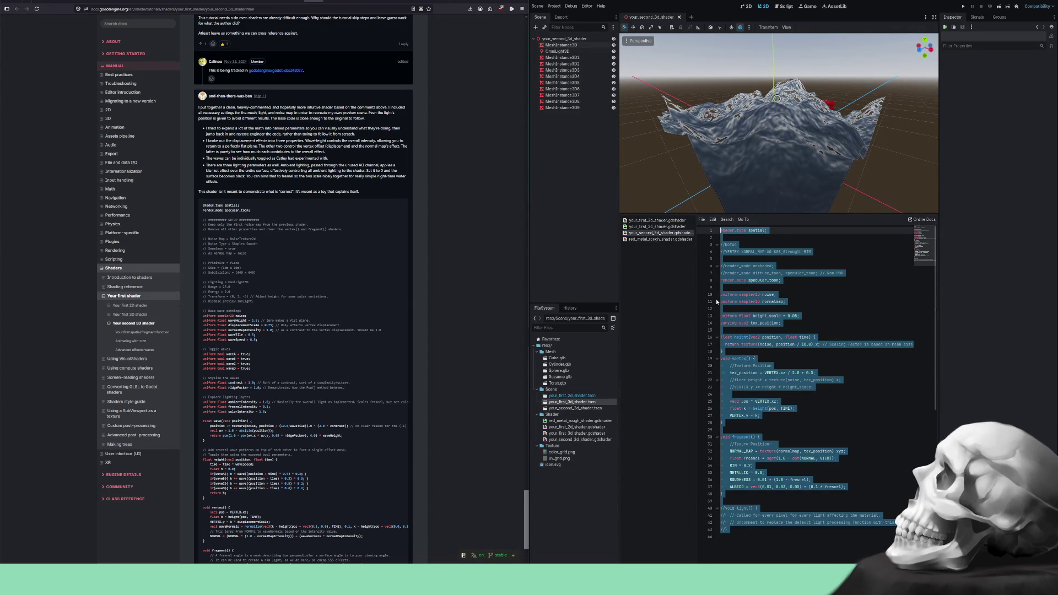
{"action": "key", "text": "ctrl+v"}
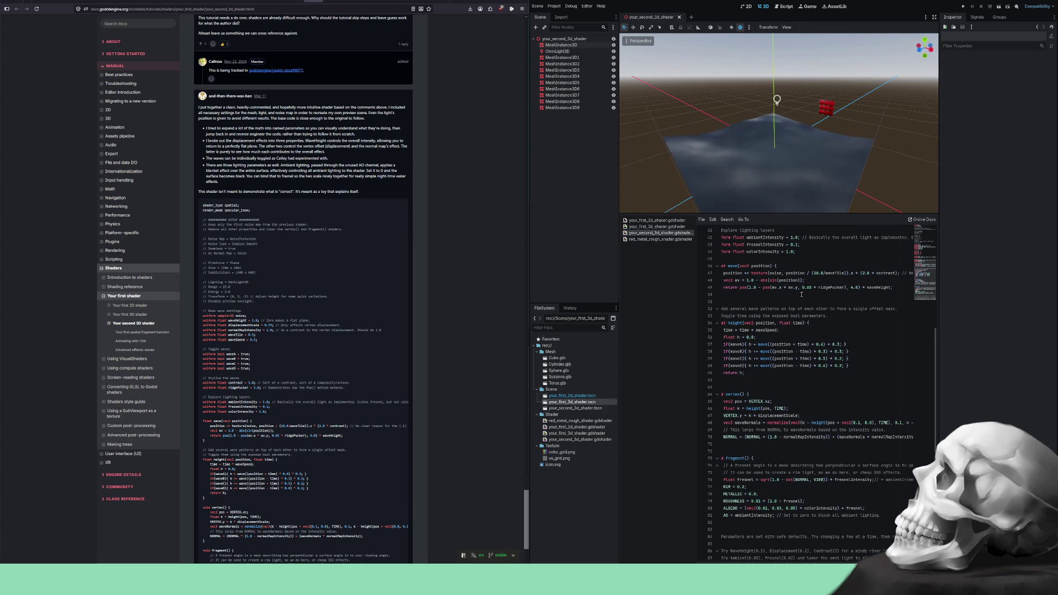
- Enlarge the 3D view and orbit and zoom to inspect the layered waves
{"action": "left_click_drag", "start_coordinate": [780, 212], "coordinate": [782, 317]}
{"action": "mouse_move", "coordinate": [789, 212]}
{"action": "left_mouse_down"}
{"action": "mouse_move", "coordinate": [825, 197]}
{"action": "mouse_move", "coordinate": [747, 204]}
{"action": "left_mouse_up"}
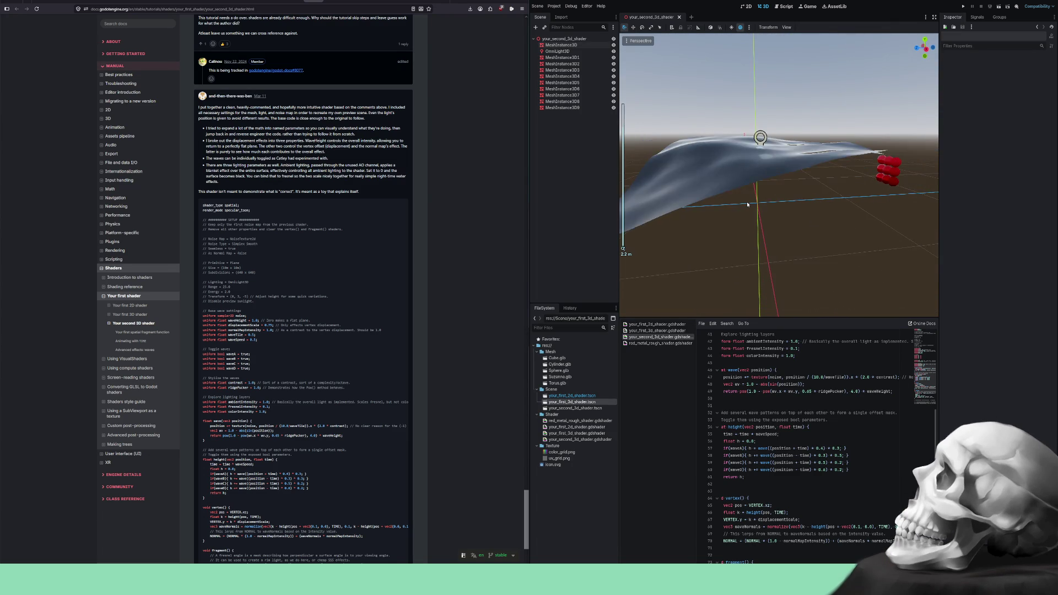
{"action": "scroll", "coordinate": [746, 202], "scroll_direction": "up", "scroll_amount": 3}
{"action": "mouse_move", "coordinate": [746, 202]}
{"action": "left_mouse_down"}
{"action": "mouse_move", "coordinate": [738, 184]}
{"action": "mouse_move", "coordinate": [756, 217]}
{"action": "left_mouse_up"}
{"action": "scroll", "coordinate": [738, 184], "scroll_direction": "down", "scroll_amount": 3}
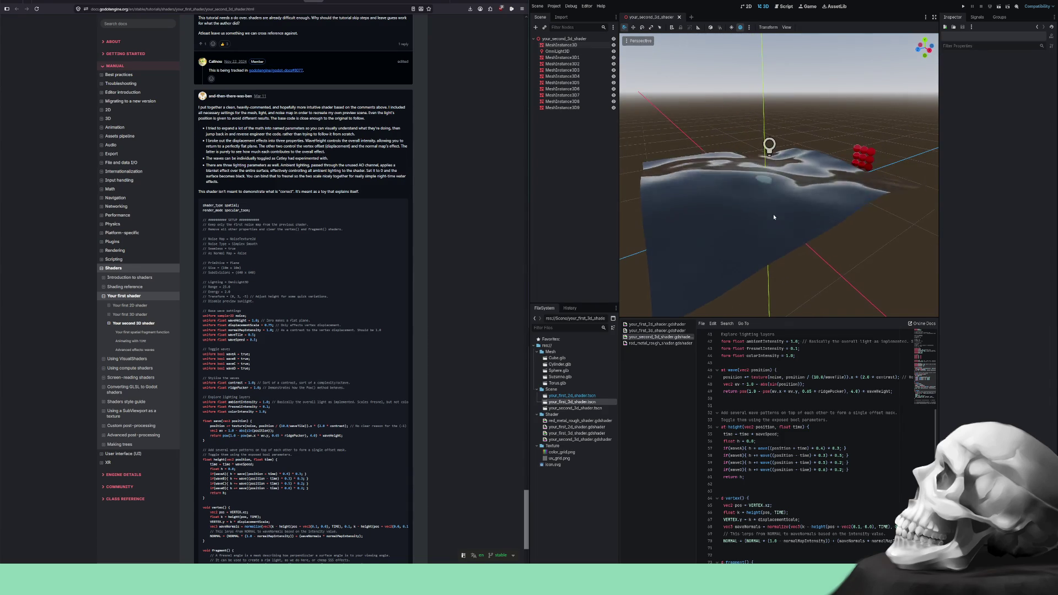
{"action": "scroll", "coordinate": [773, 213], "scroll_direction": "up", "scroll_amount": 3}
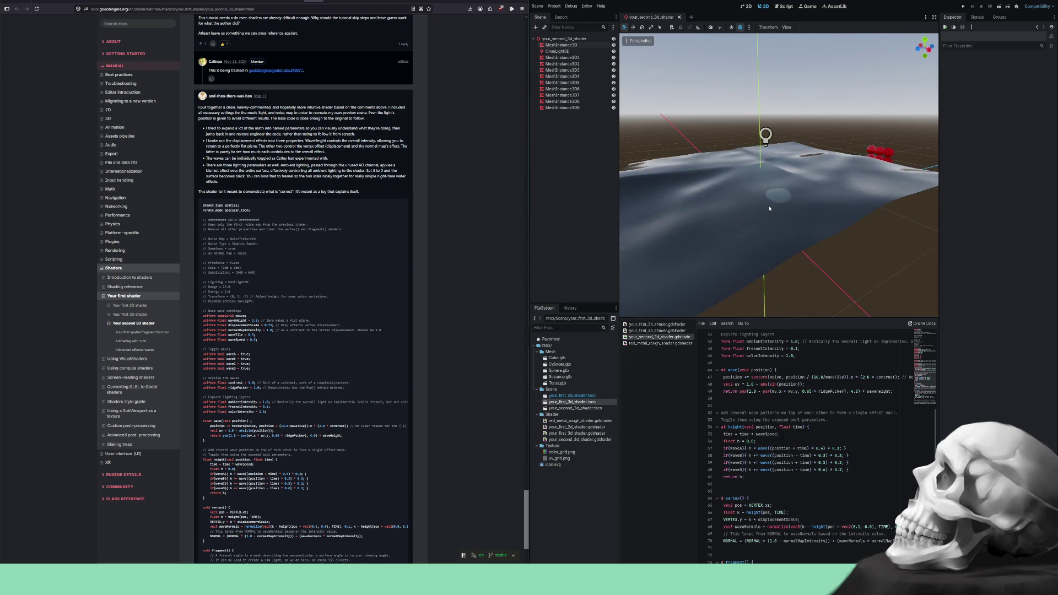
{"action": "scroll", "coordinate": [777, 199], "scroll_direction": "down", "scroll_amount": 2}
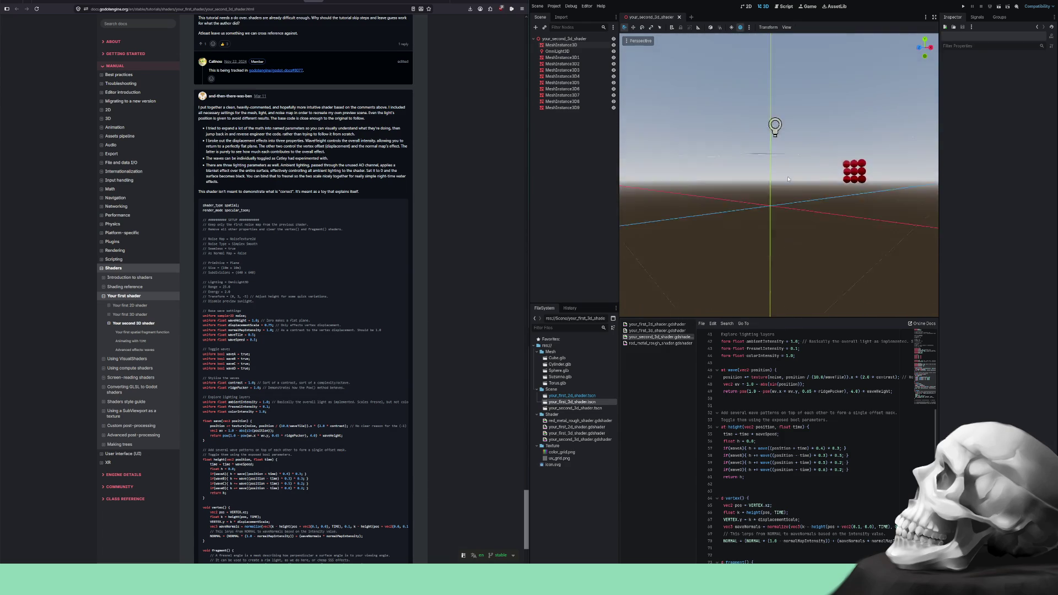
{"action": "scroll", "coordinate": [784, 213], "scroll_direction": "up", "scroll_amount": 3}
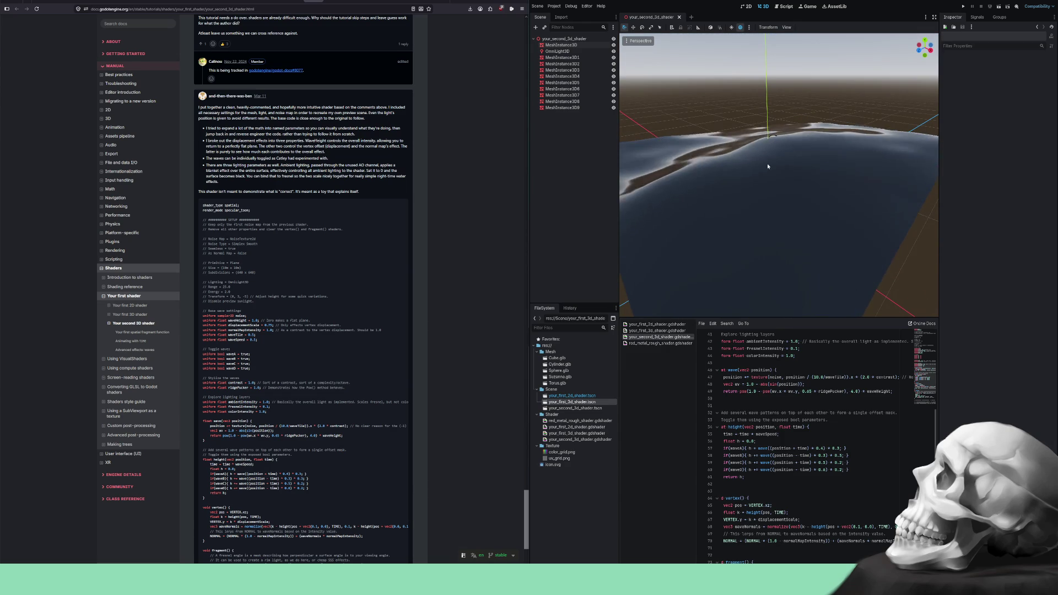
- Lift OmniLight3D high above the water and widen its range across the waves
{"action": "left_click", "coordinate": [772, 142]}
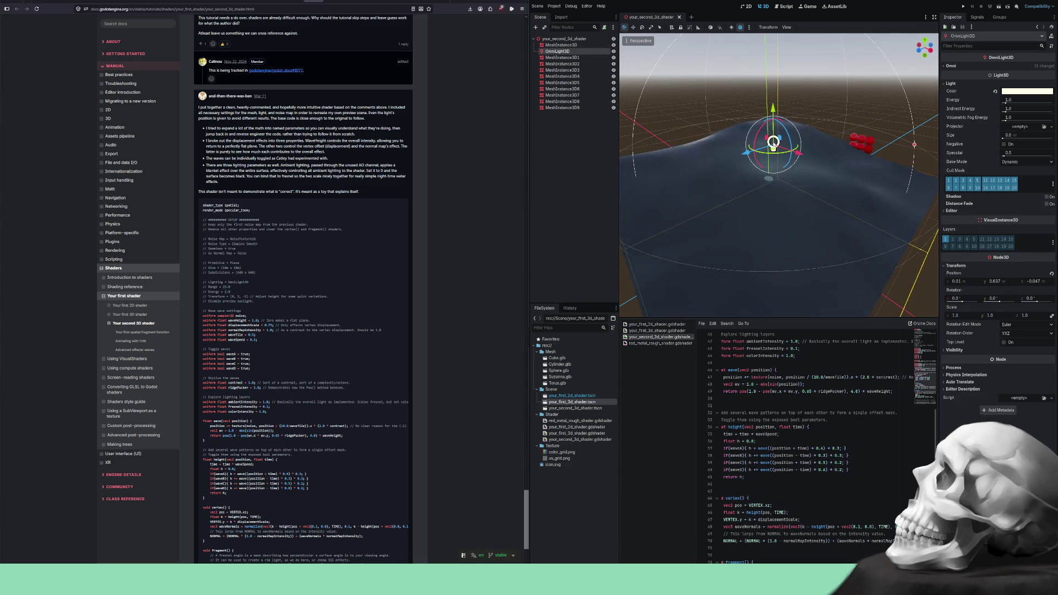
{"action": "left_click_drag", "start_coordinate": [772, 142], "coordinate": [772, 110]}
{"action": "mouse_move", "coordinate": [923, 115]}
{"action": "left_mouse_down"}
{"action": "mouse_move", "coordinate": [1000, 135]}
{"action": "mouse_move", "coordinate": [820, 102]}
{"action": "left_mouse_up"}
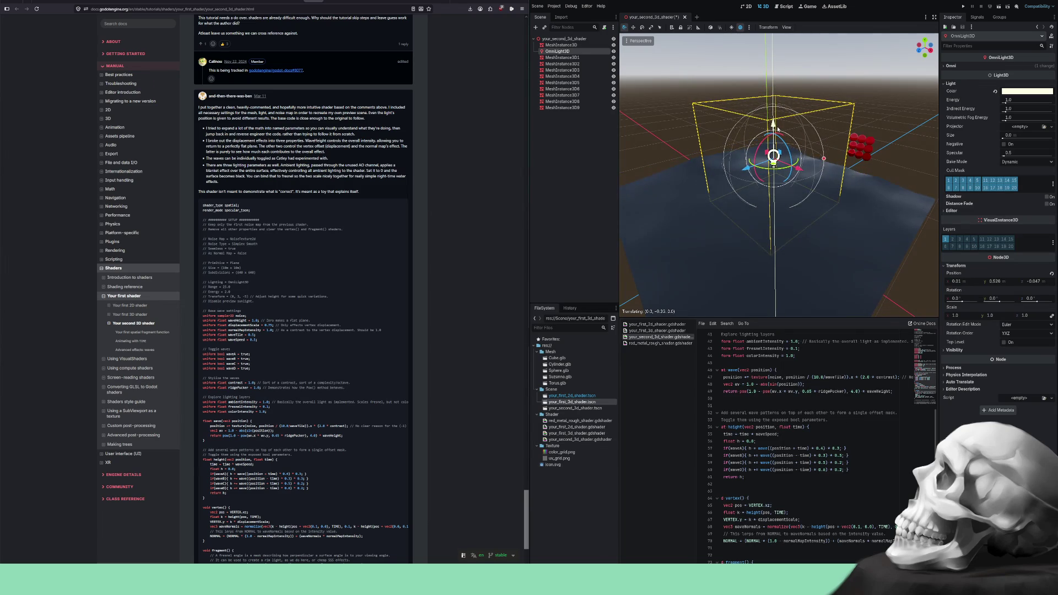
{"action": "left_click_drag", "start_coordinate": [778, 126], "coordinate": [780, 70]}
{"action": "scroll", "coordinate": [916, 168], "scroll_direction": "down", "scroll_amount": 3}
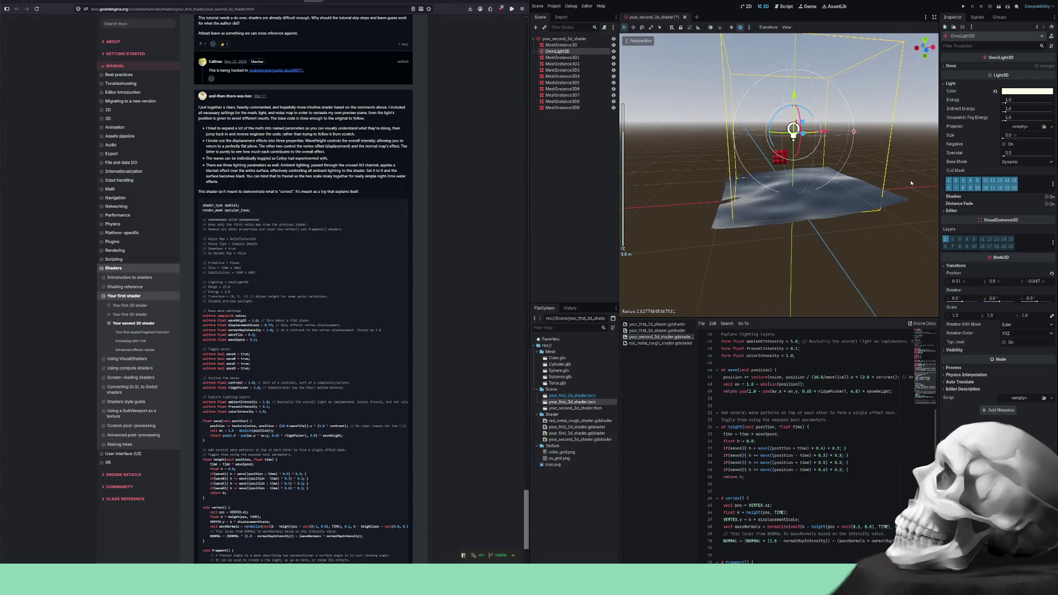
{"action": "mouse_move", "coordinate": [916, 170]}
{"action": "left_mouse_down"}
{"action": "mouse_move", "coordinate": [918, 180]}
{"action": "mouse_move", "coordinate": [900, 182]}
{"action": "mouse_move", "coordinate": [854, 177]}
{"action": "mouse_move", "coordinate": [852, 197]}
{"action": "left_mouse_up"}
{"action": "scroll", "coordinate": [851, 176], "scroll_direction": "up", "scroll_amount": 2}
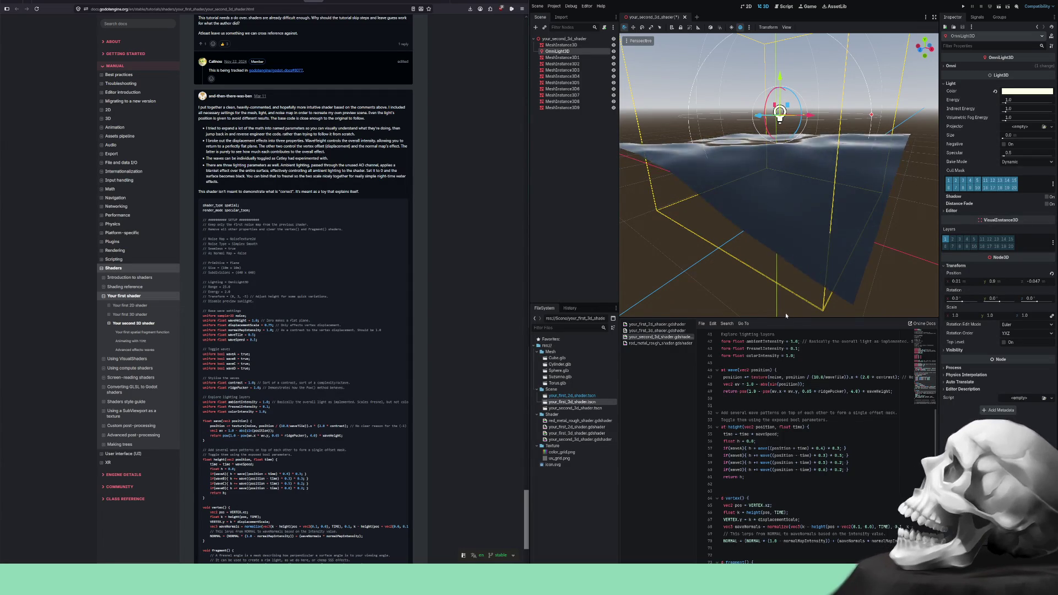
{"action": "scroll", "coordinate": [408, 328], "scroll_direction": "up", "scroll_amount": 10}
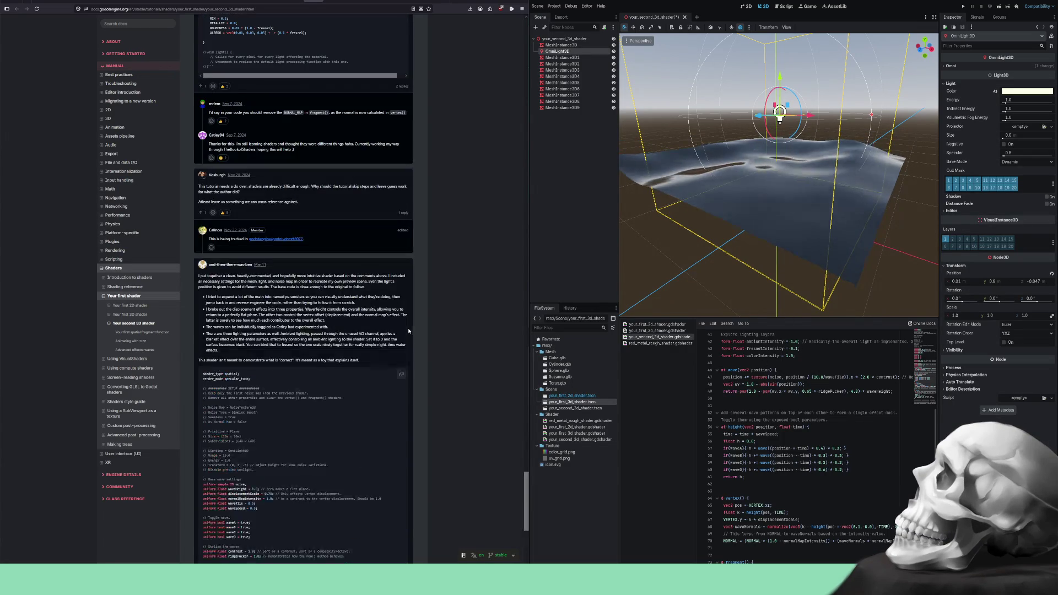
- Scroll the docs back to the Animating with TIME heading and widen the viewport area
{"action": "scroll", "coordinate": [407, 329], "scroll_direction": "up", "scroll_amount": 15}
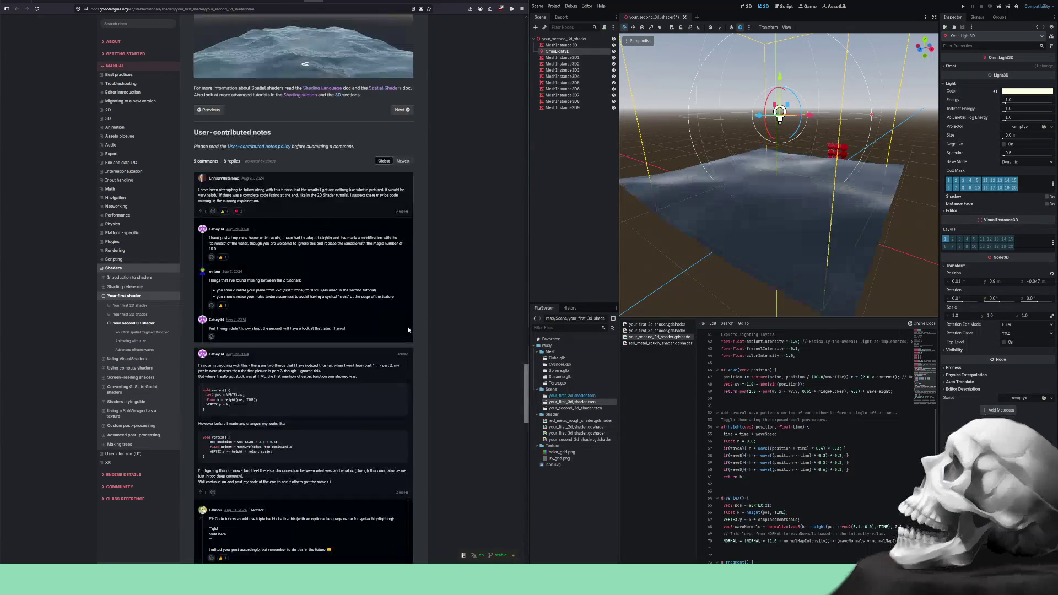
{"action": "scroll", "coordinate": [407, 330], "scroll_direction": "up", "scroll_amount": 15}
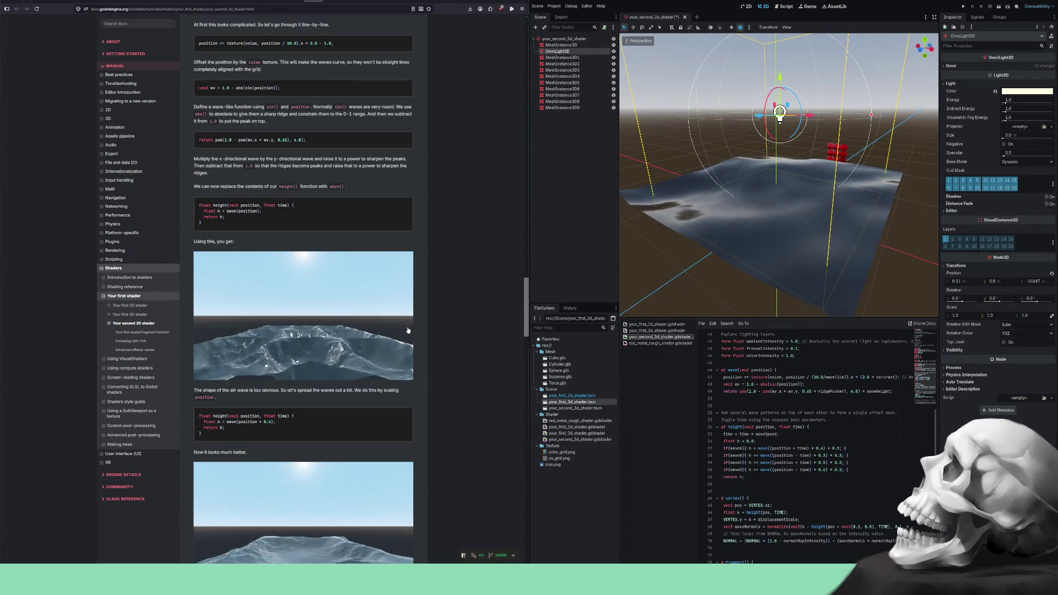
{"action": "scroll", "coordinate": [408, 329], "scroll_direction": "up", "scroll_amount": 7}
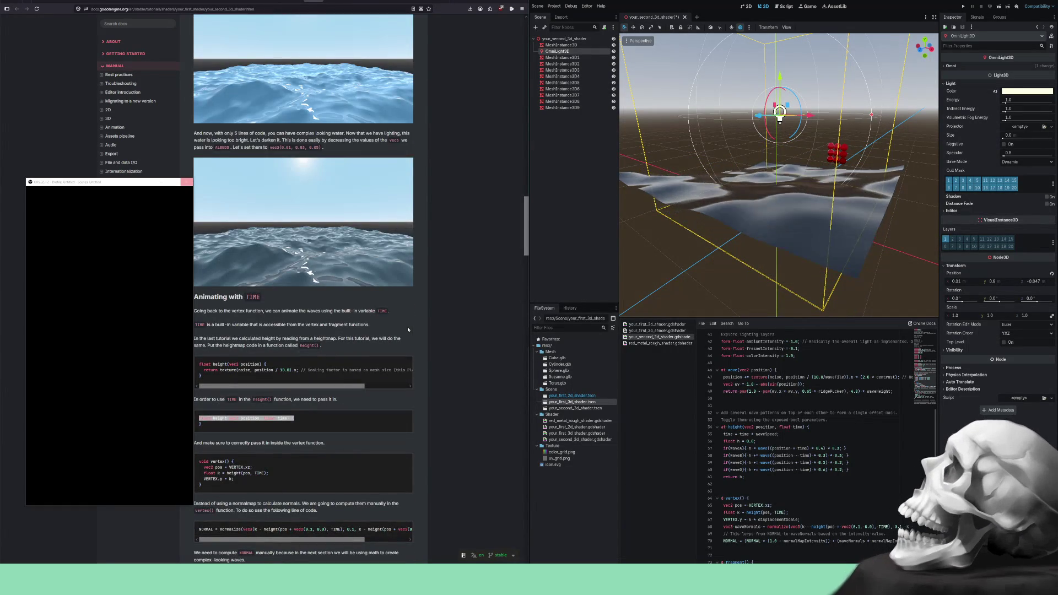
{"action": "scroll", "coordinate": [408, 330], "scroll_direction": "down", "scroll_amount": 1}
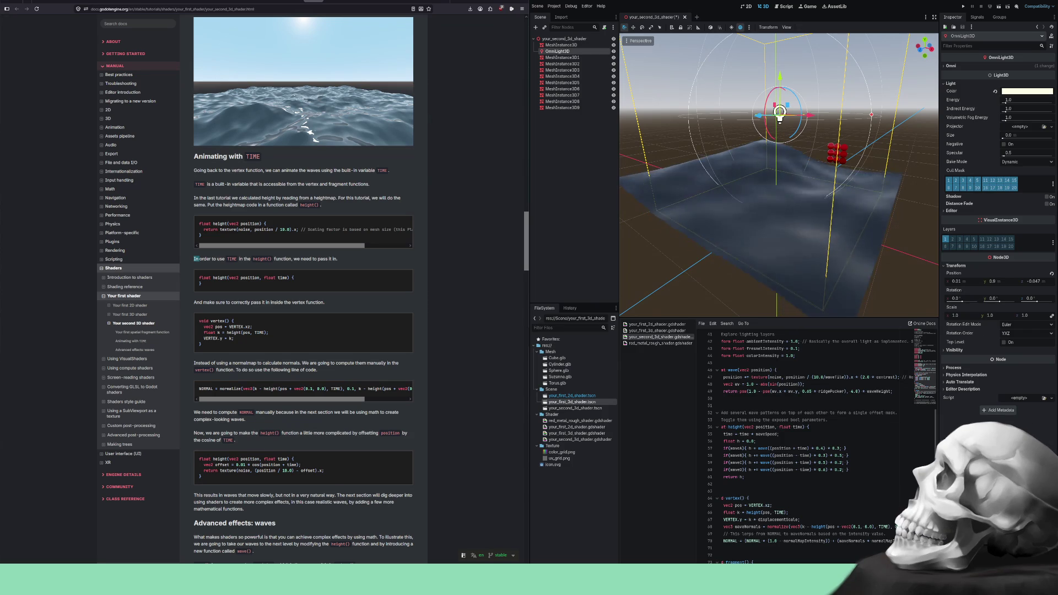
{"action": "left_click_drag", "start_coordinate": [940, 166], "coordinate": [996, 165]}
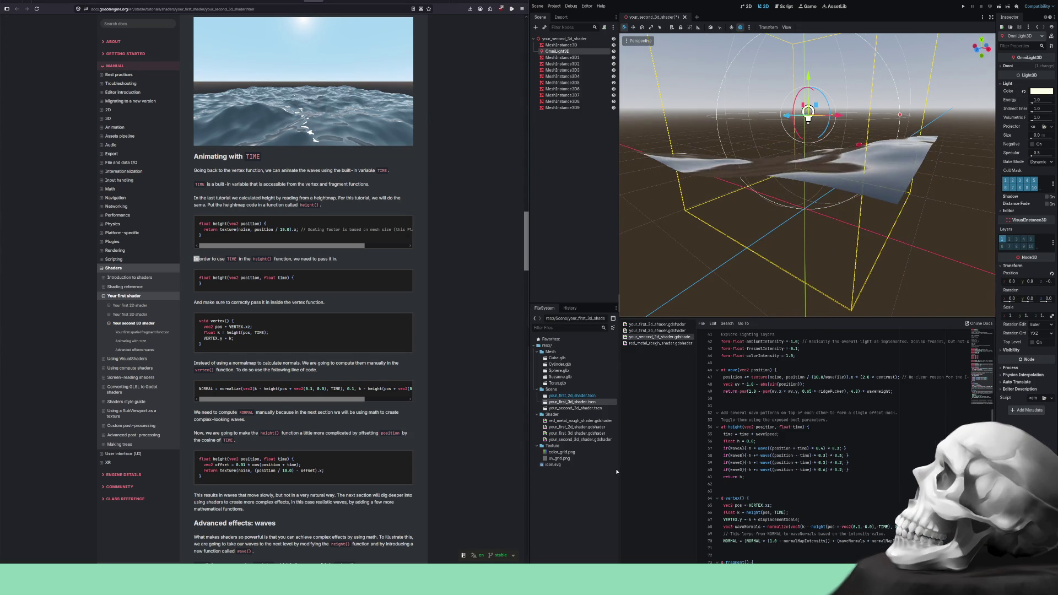
- Widen and heighten the shader editor, scroll to line 1, and select the water plane
{"action": "left_click_drag", "start_coordinate": [620, 470], "coordinate": [579, 469]}
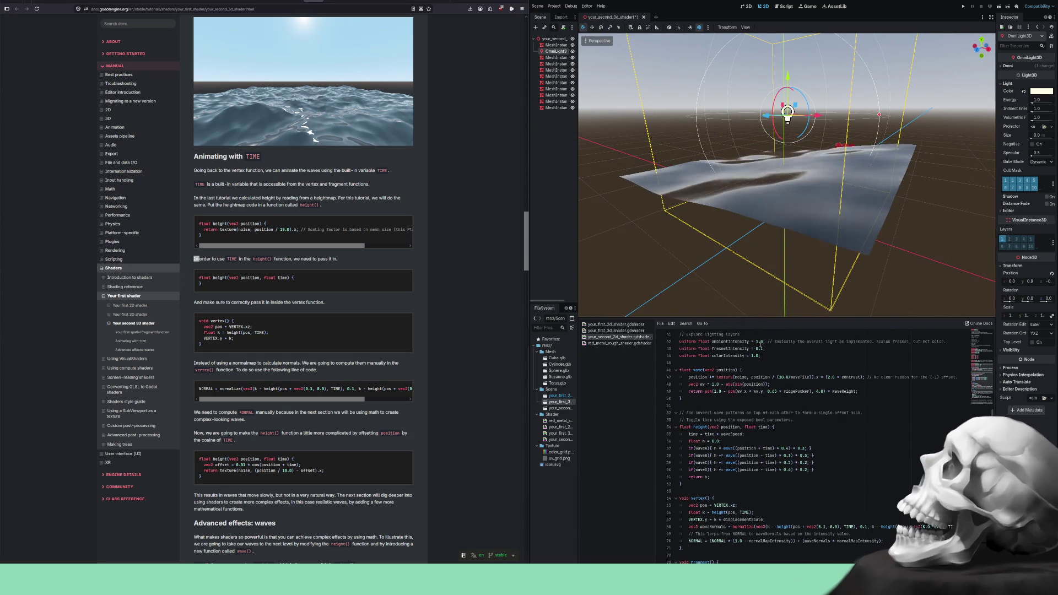
{"action": "left_click_drag", "start_coordinate": [753, 319], "coordinate": [749, 194]}
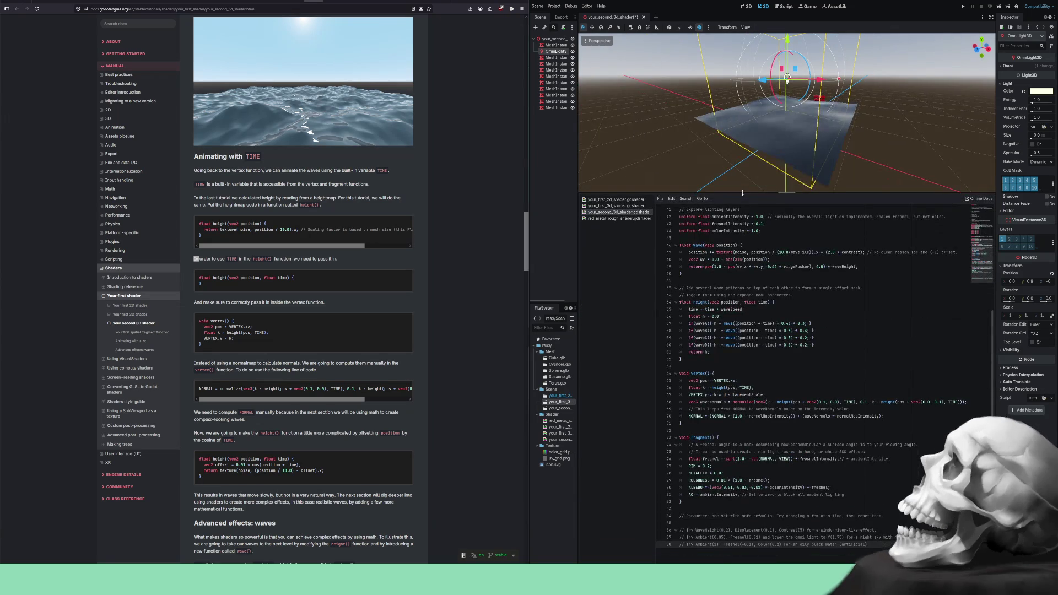
{"action": "scroll", "coordinate": [745, 282], "scroll_direction": "up", "scroll_amount": 10}
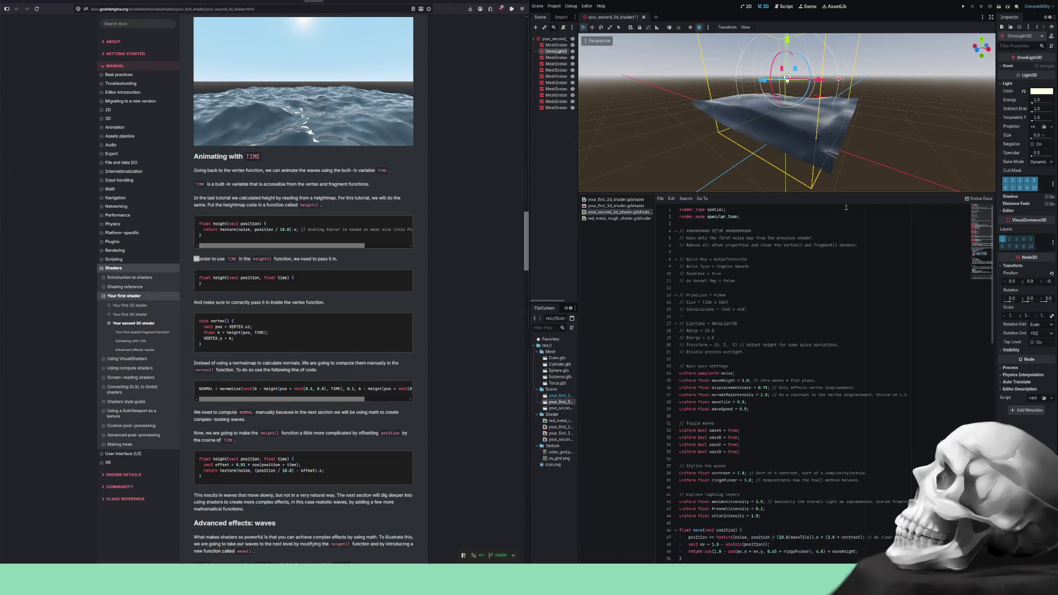
{"action": "left_click", "coordinate": [819, 149]}
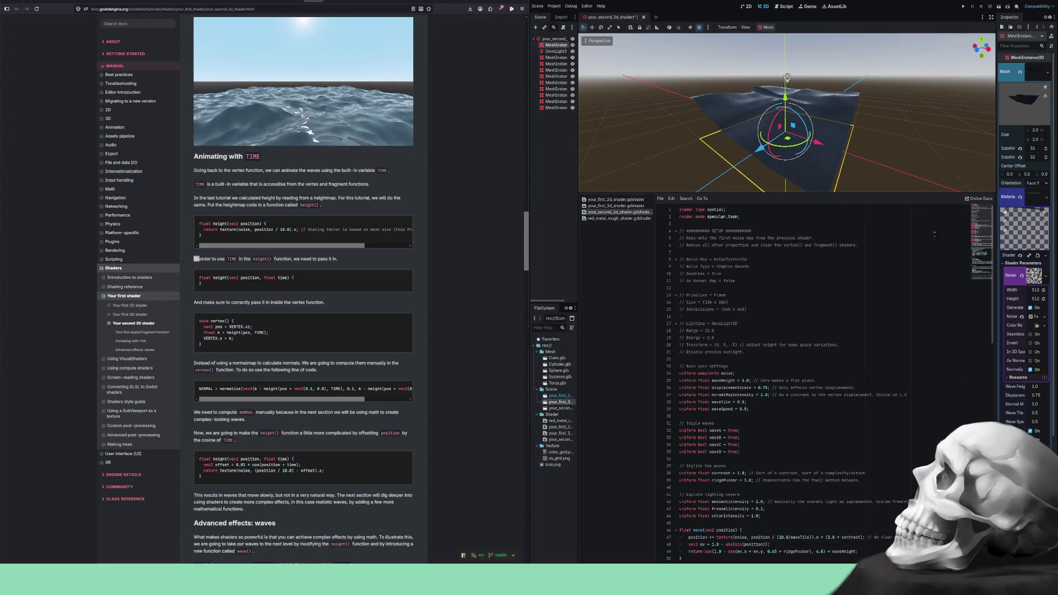
- Widen the Inspector and toggle the noise texture's Seamless option on, then off
{"action": "left_click_drag", "start_coordinate": [995, 365], "coordinate": [915, 369]}
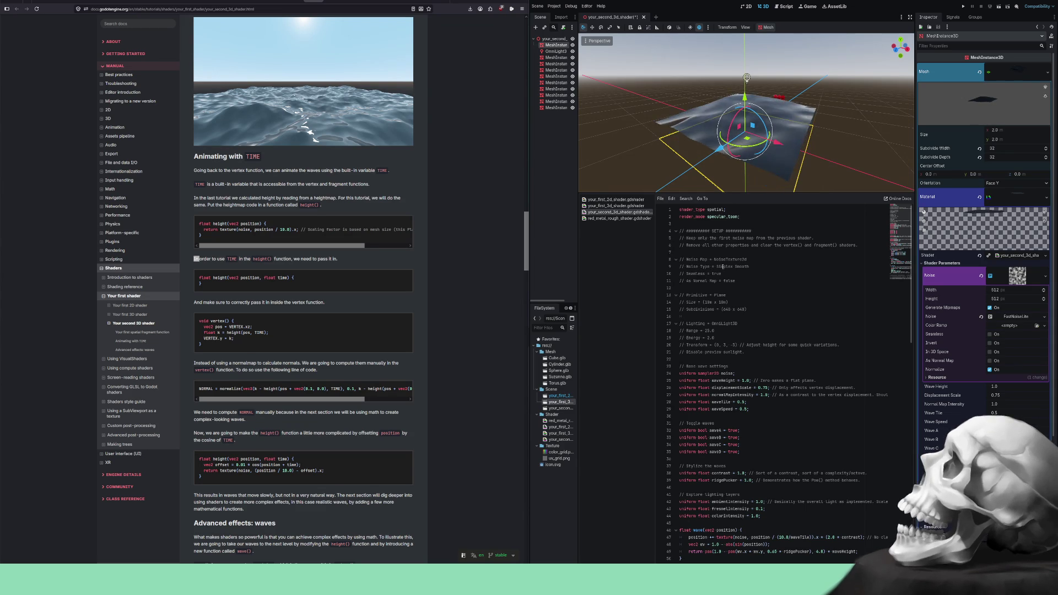
{"action": "left_click", "coordinate": [991, 335]}
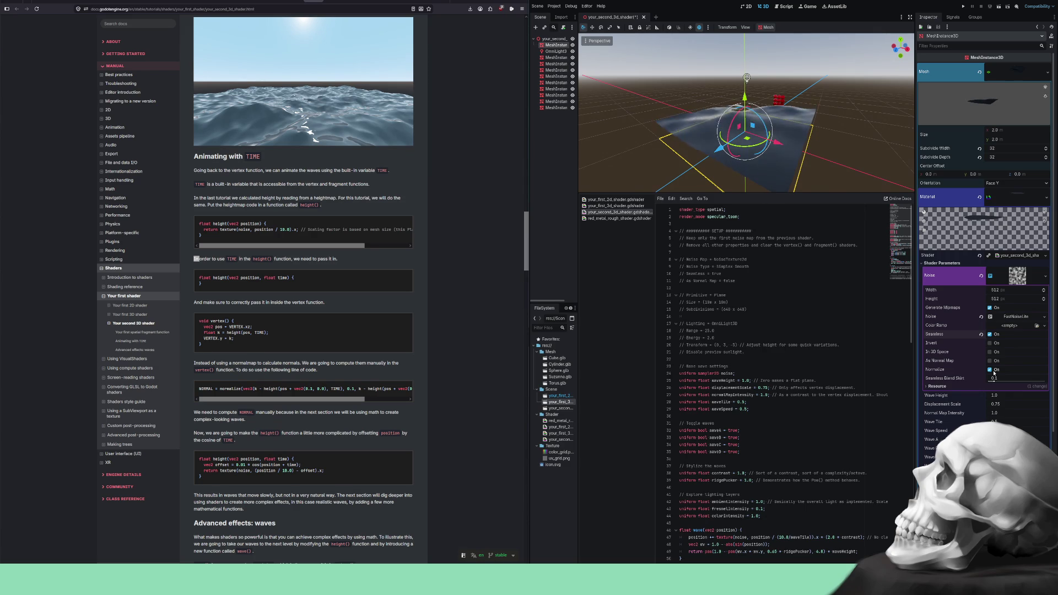
{"action": "left_click", "coordinate": [990, 335]}
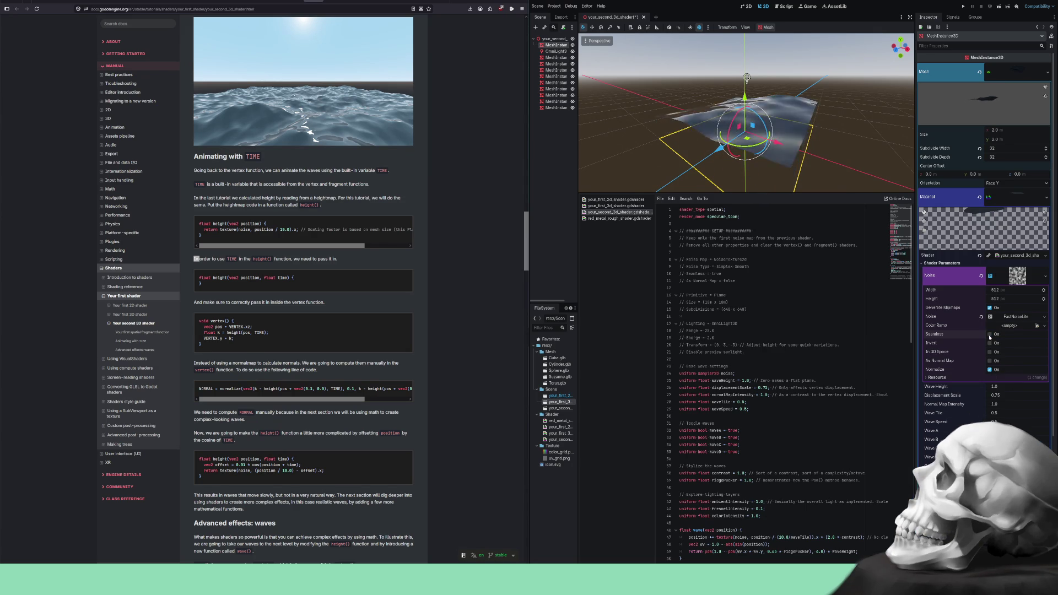
- Collapse and re-expand the material's sections, then show your_first_3d_shader.gdshader in the editor
{"action": "left_click", "coordinate": [1005, 281]}
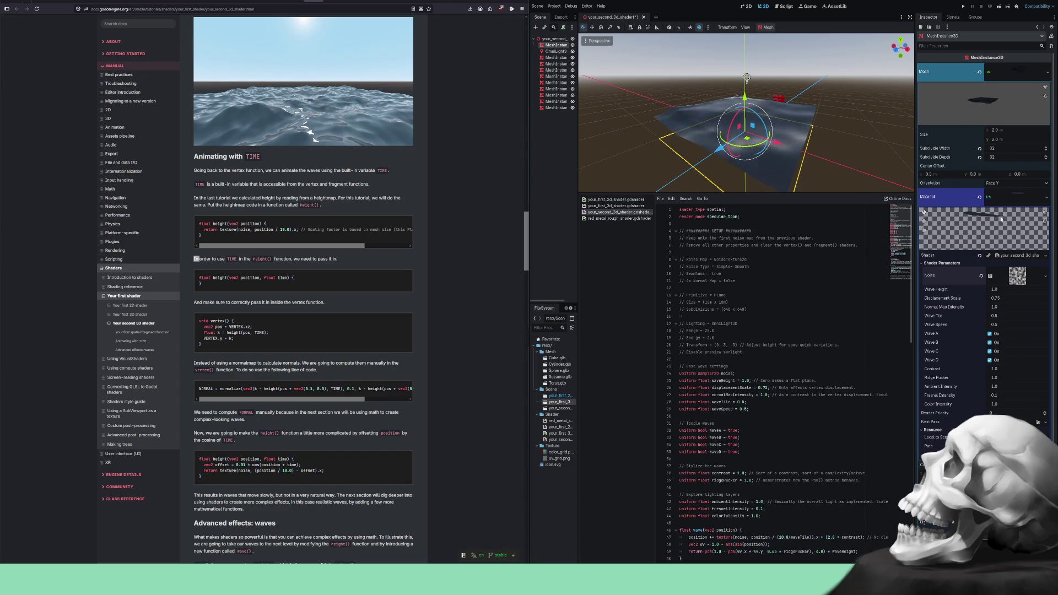
{"action": "left_click", "coordinate": [1006, 199]}
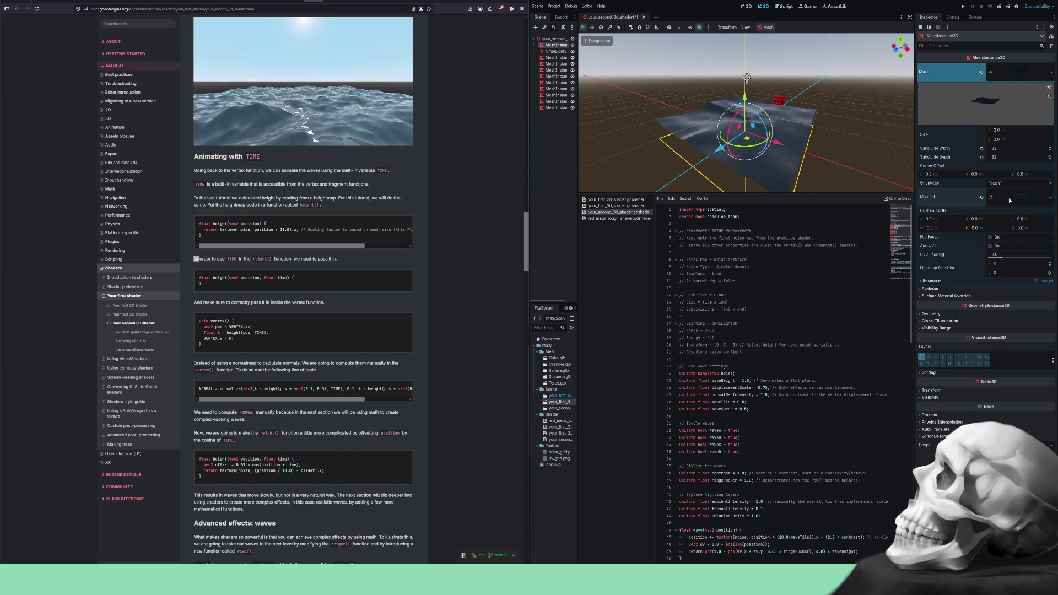
{"action": "left_click", "coordinate": [1008, 198]}
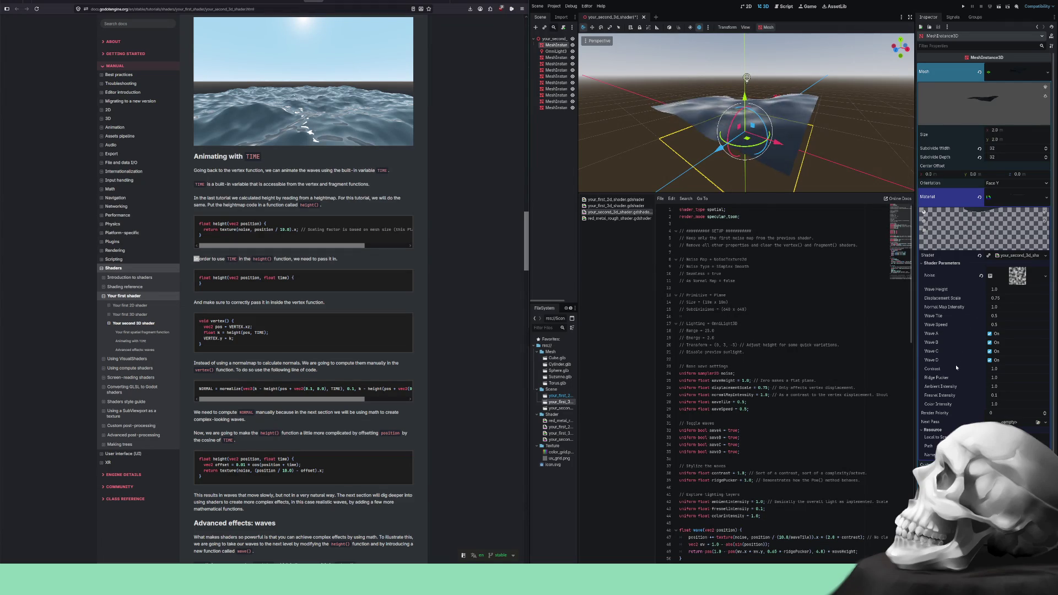
{"action": "scroll", "coordinate": [959, 358], "scroll_direction": "down", "scroll_amount": 4}
{"action": "scroll", "coordinate": [954, 364], "scroll_direction": "up", "scroll_amount": 4}
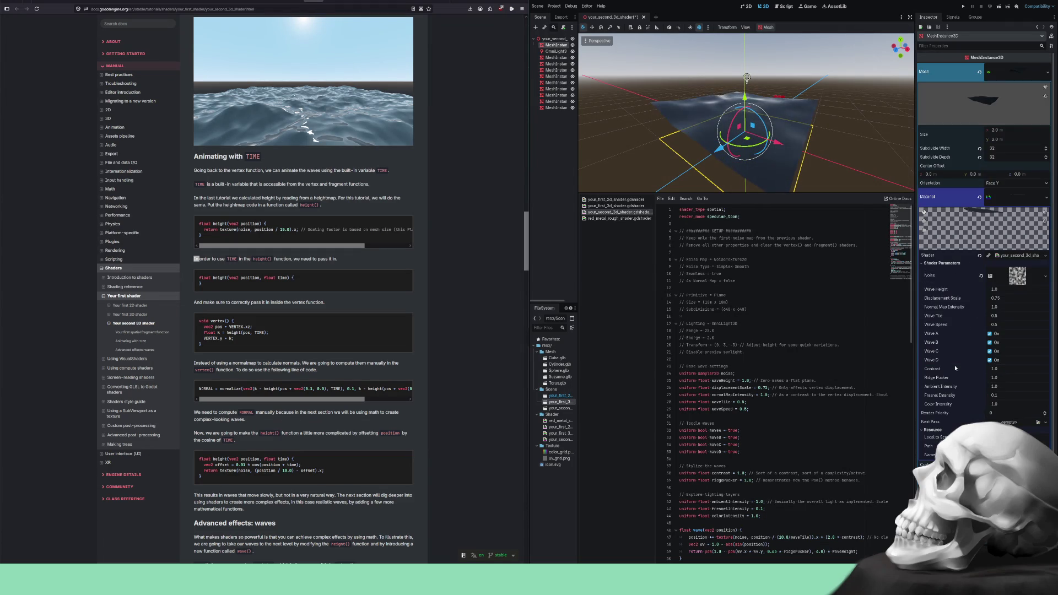
{"action": "left_click", "coordinate": [924, 264]}
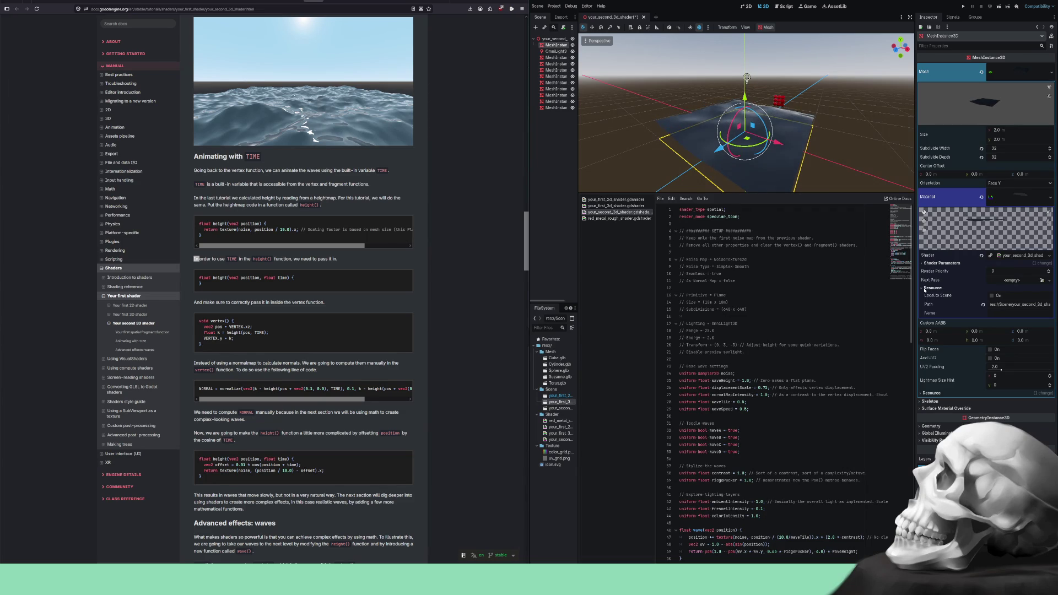
{"action": "left_click", "coordinate": [923, 289]}
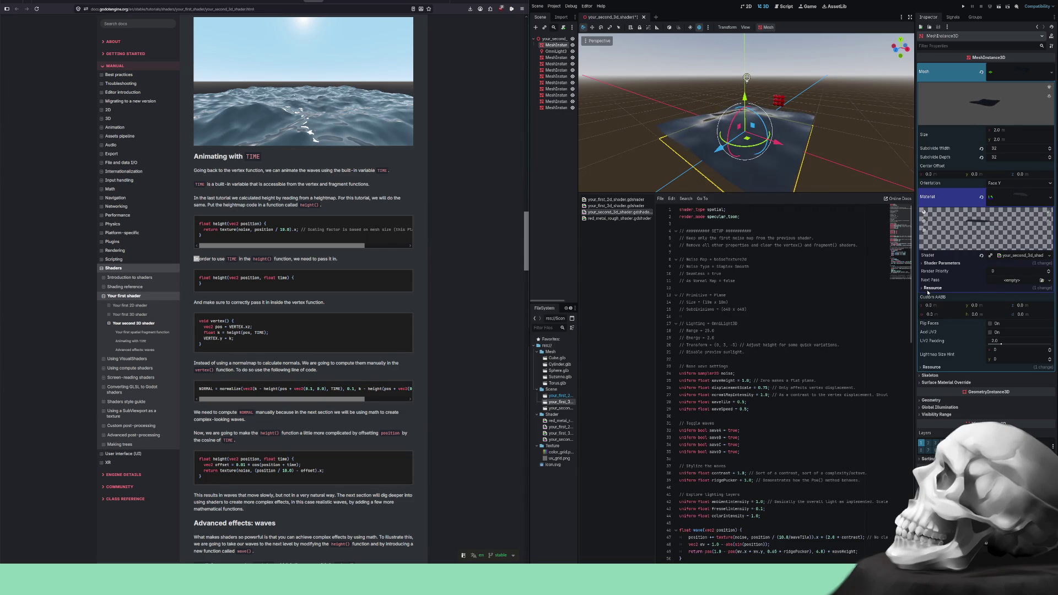
{"action": "left_click", "coordinate": [922, 263]}
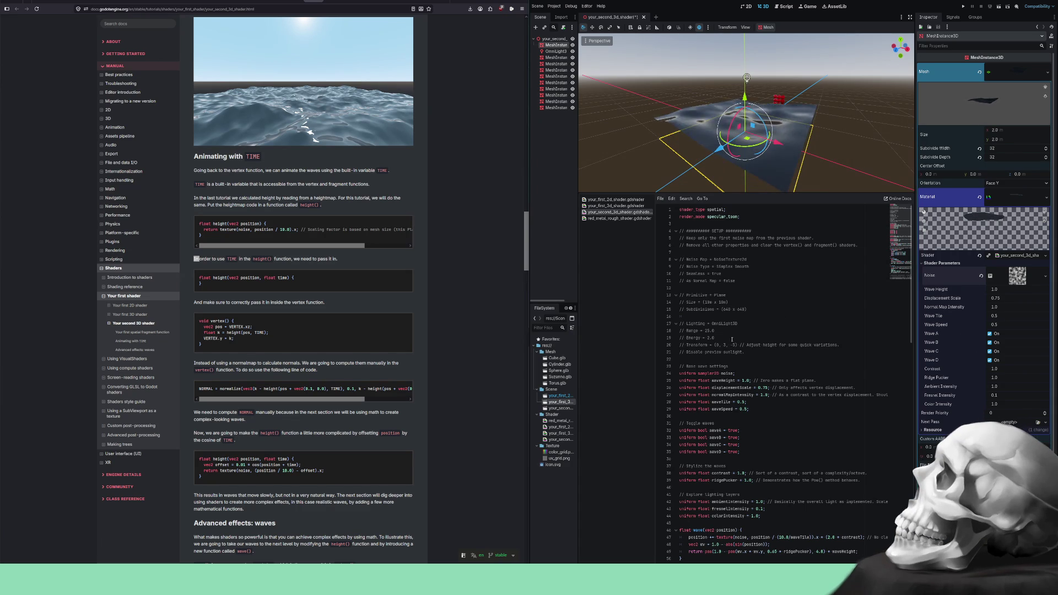
{"action": "left_click", "coordinate": [619, 207]}
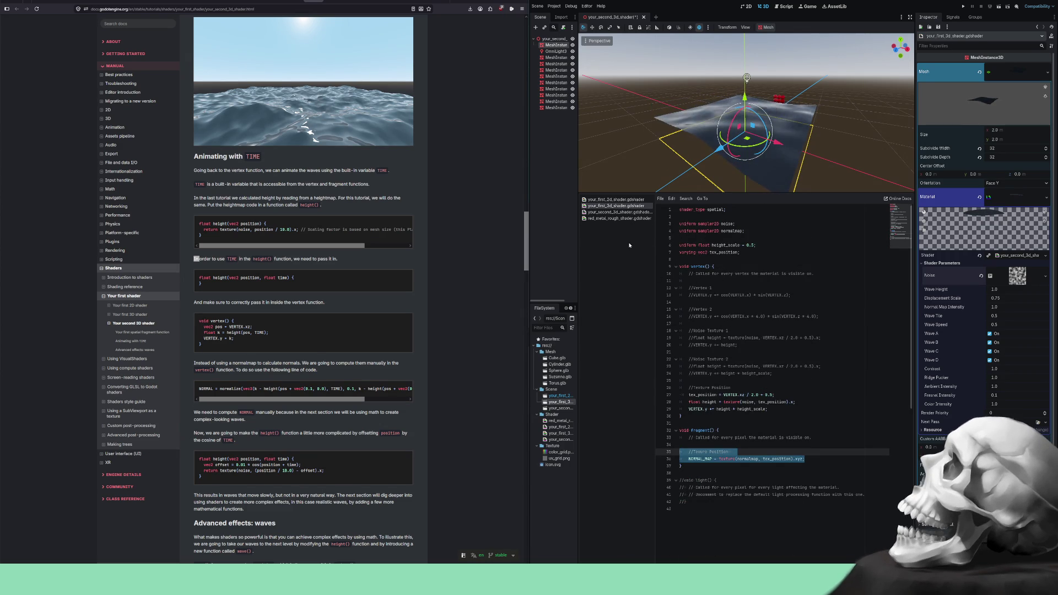
- Switch to your_second_3d_shader.gdshader and scroll through its layered wave code
{"action": "left_click", "coordinate": [611, 213]}
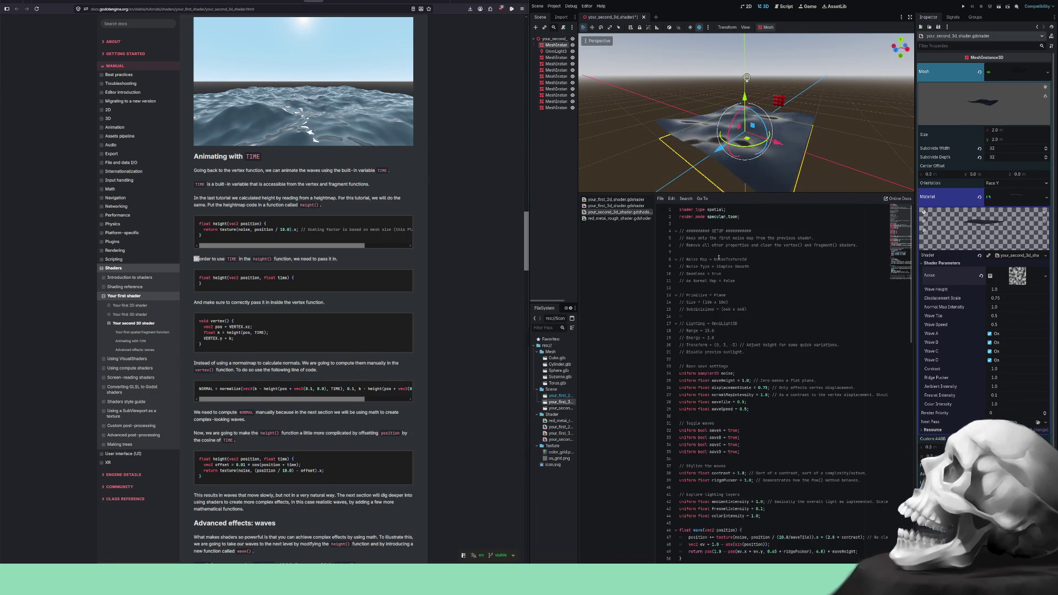
{"action": "scroll", "coordinate": [715, 298], "scroll_direction": "down", "scroll_amount": 1}
{"action": "scroll", "coordinate": [714, 367], "scroll_direction": "down", "scroll_amount": 3}
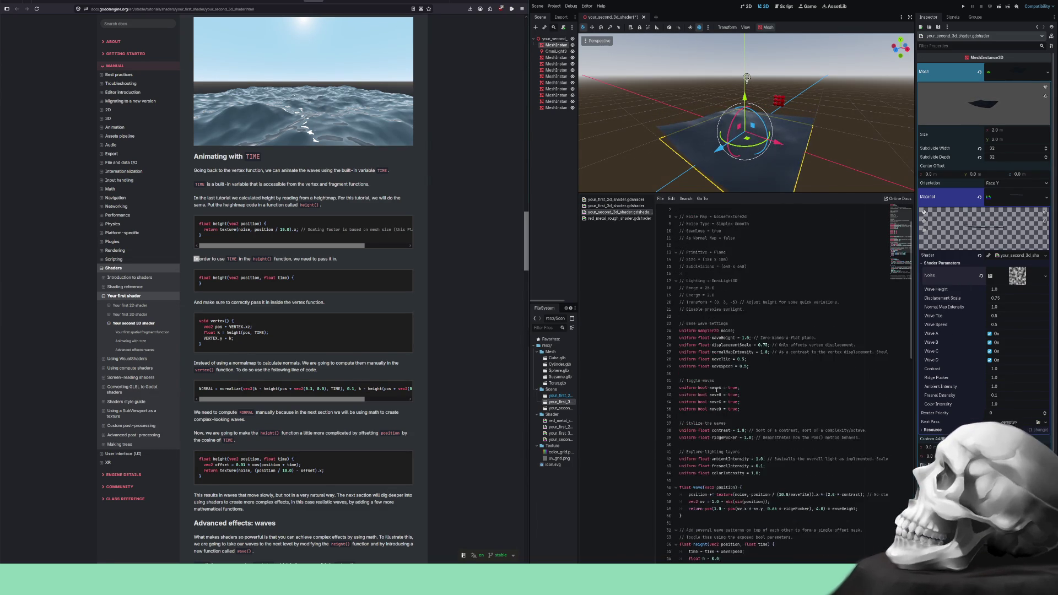
{"action": "scroll", "coordinate": [717, 395], "scroll_direction": "down", "scroll_amount": 6}
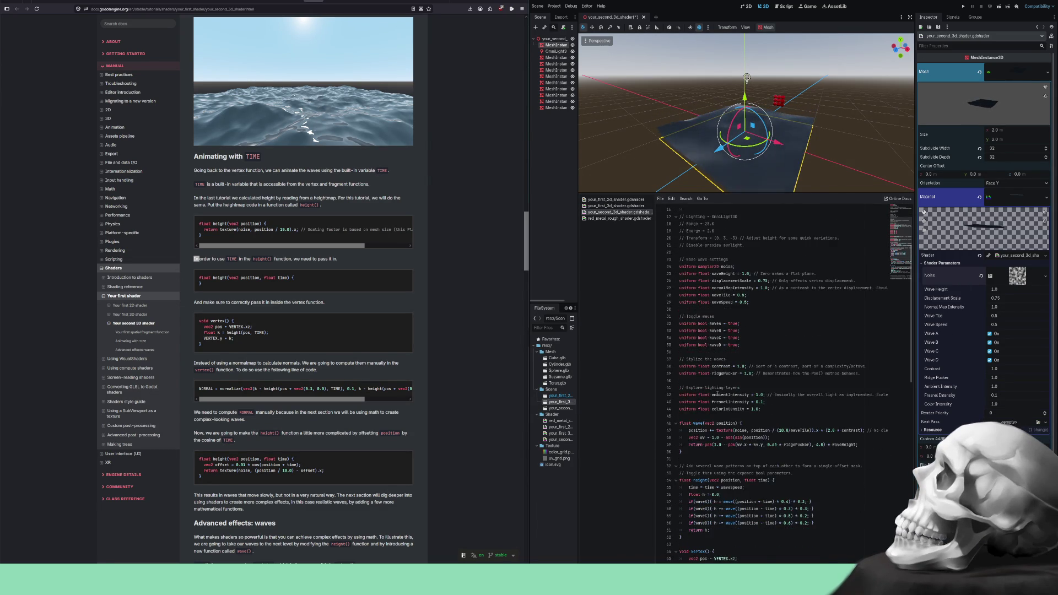
{"action": "scroll", "coordinate": [716, 394], "scroll_direction": "down", "scroll_amount": 1}
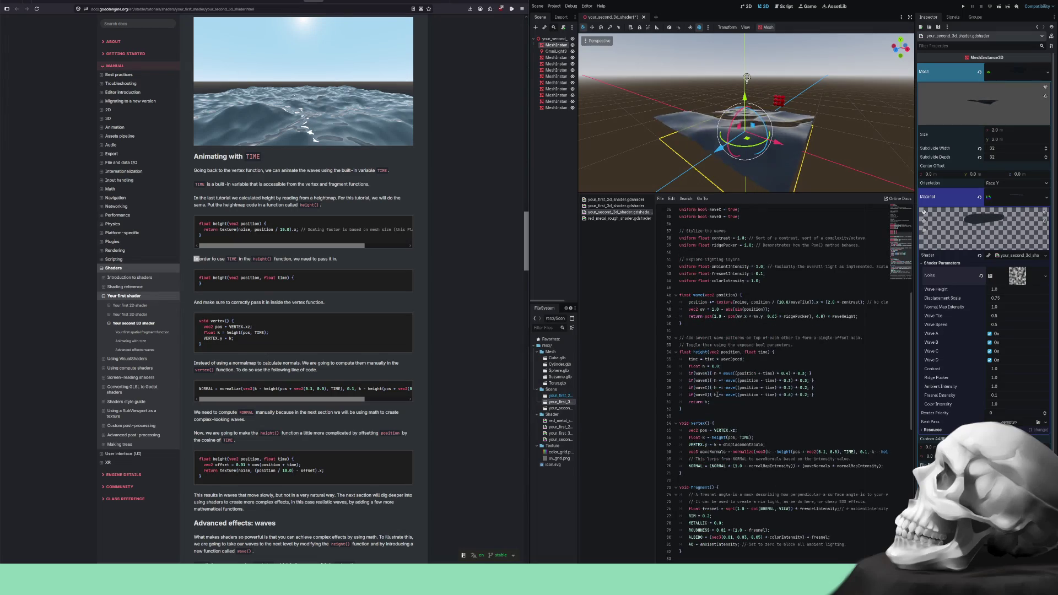
{"action": "scroll", "coordinate": [716, 395], "scroll_direction": "up", "scroll_amount": 4}
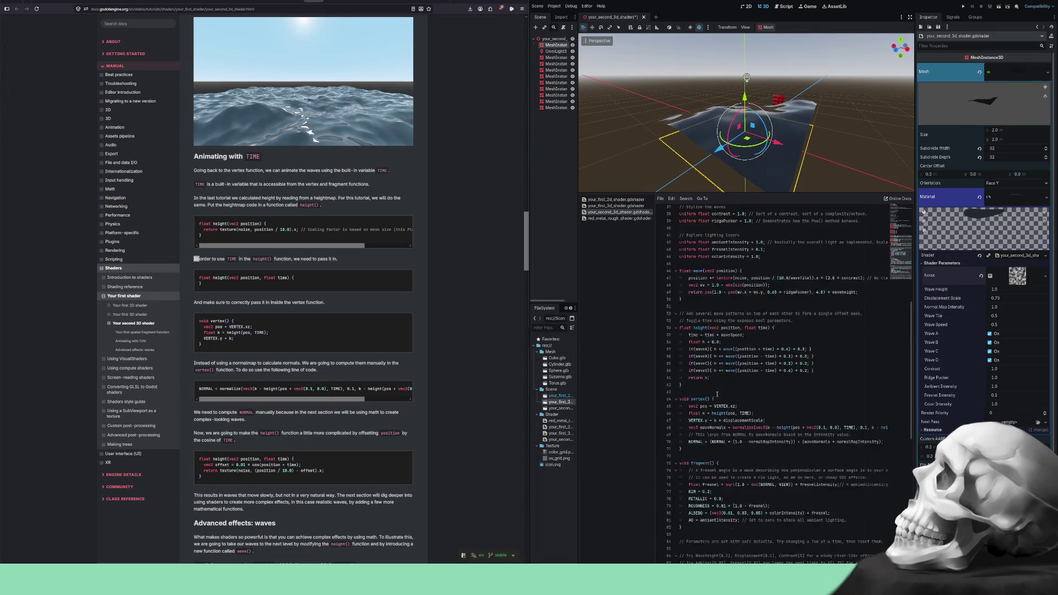
{"action": "scroll", "coordinate": [717, 394], "scroll_direction": "up", "scroll_amount": 7}
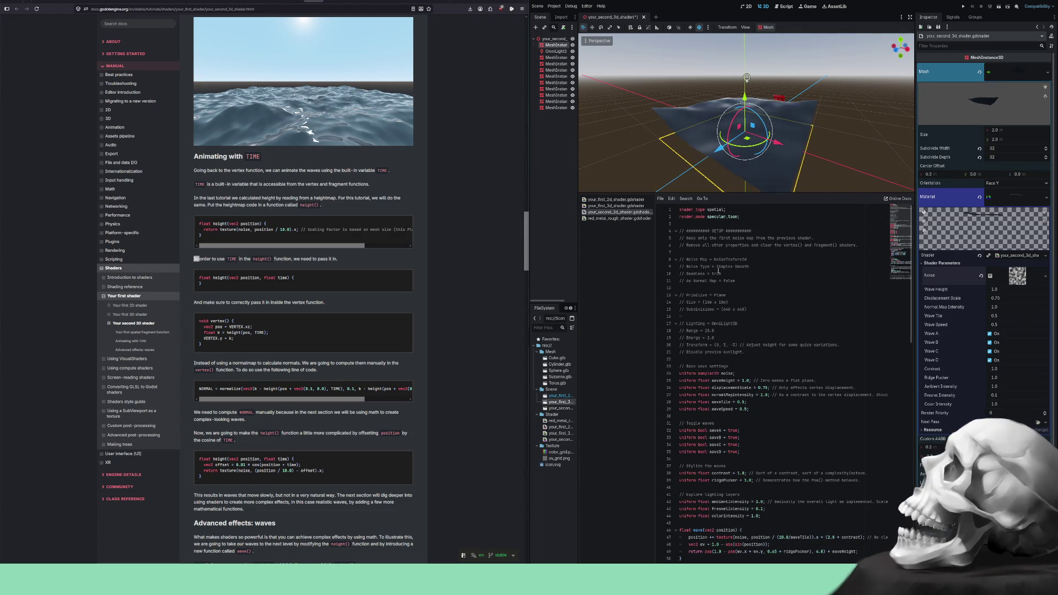
- Make the water noise texture Seamless and set the plane's subdivide width and depth to 640
{"action": "left_click", "coordinate": [1015, 277]}
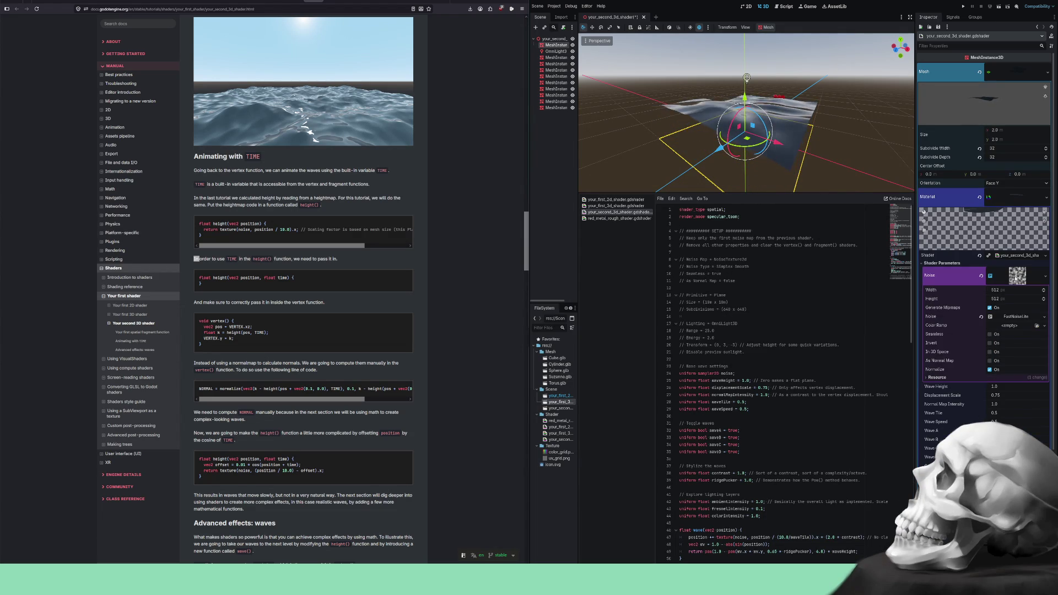
{"action": "left_click", "coordinate": [990, 334]}
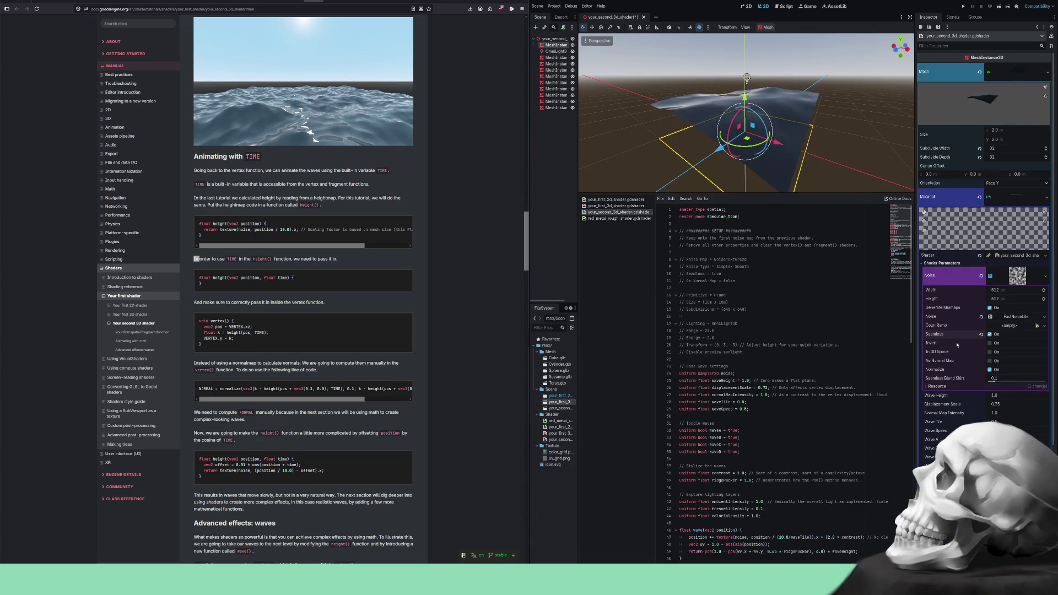
{"action": "type", "text": "4"}
{"action": "left_click", "coordinate": [999, 157]}
{"action": "type", "text": "640"}
{"action": "key", "text": "Return"}
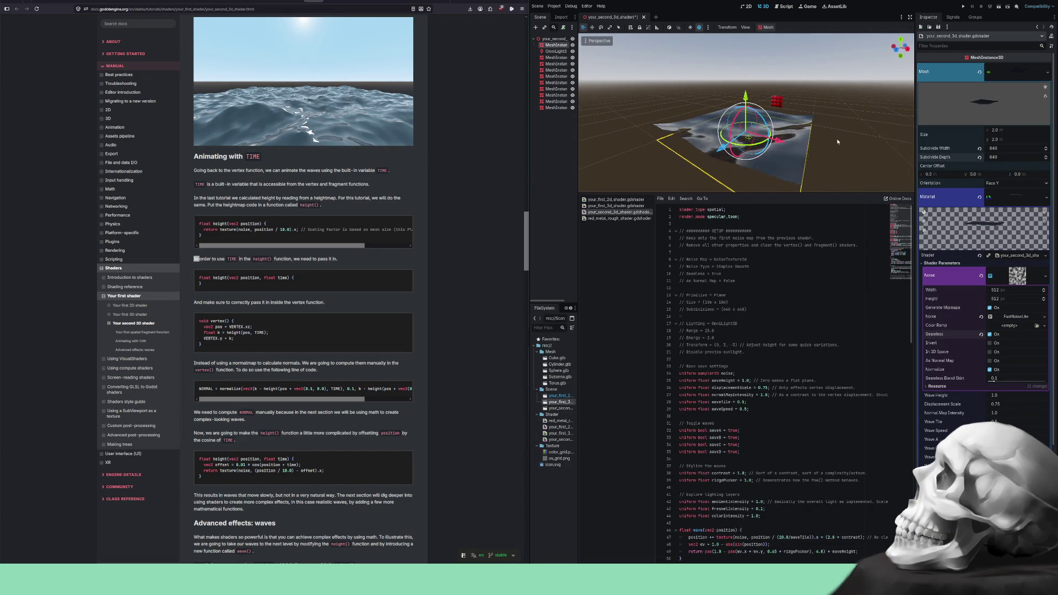
- Enable preview sunlight, then zoom out and orbit to view the lit wave plane
{"action": "scroll", "coordinate": [838, 138], "scroll_direction": "up", "scroll_amount": 3}
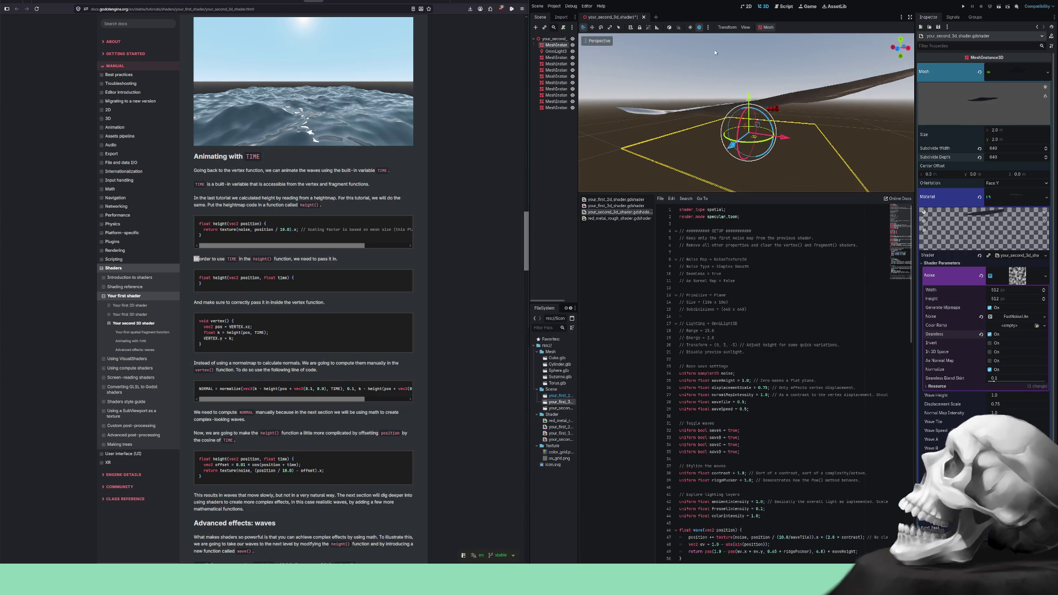
{"action": "left_click", "coordinate": [691, 27]}
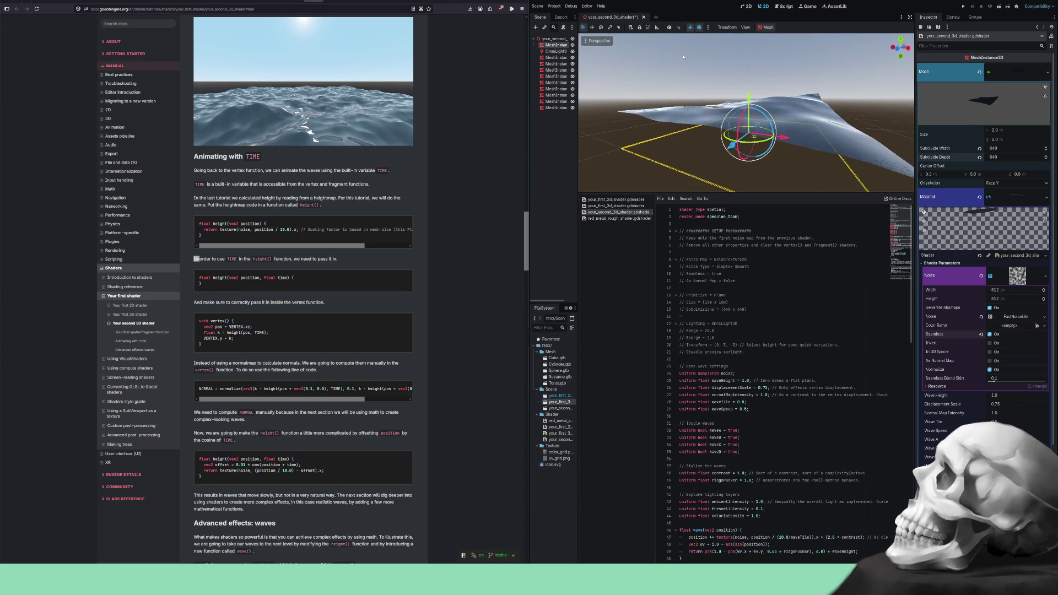
{"action": "scroll", "coordinate": [675, 62], "scroll_direction": "down", "scroll_amount": 2}
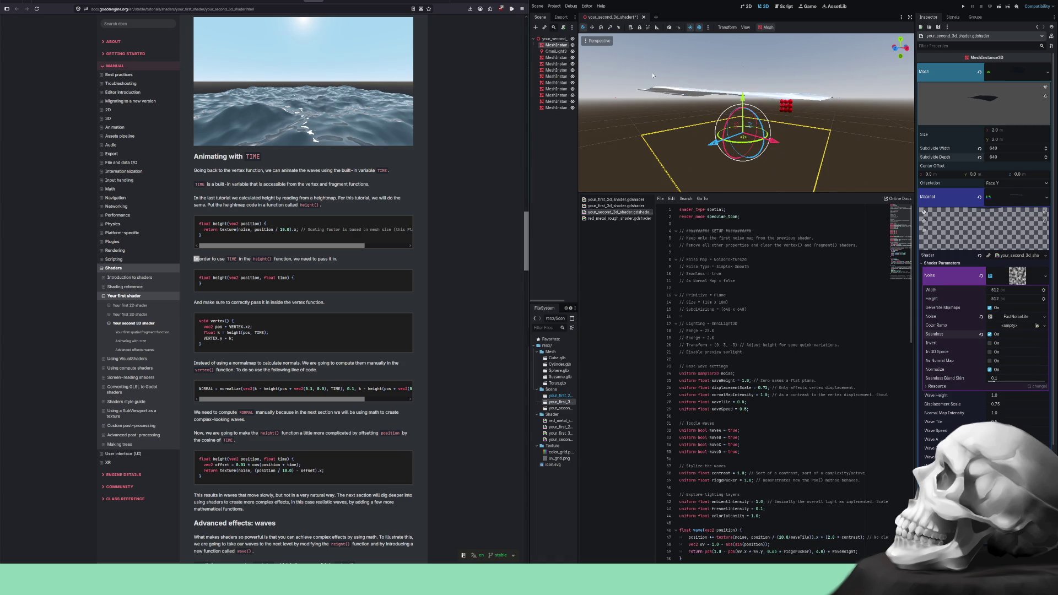
{"action": "mouse_move", "coordinate": [821, 122]}
{"action": "left_mouse_down"}
{"action": "mouse_move", "coordinate": [799, 128]}
{"action": "mouse_move", "coordinate": [801, 136]}
{"action": "mouse_move", "coordinate": [803, 127]}
{"action": "left_mouse_up"}
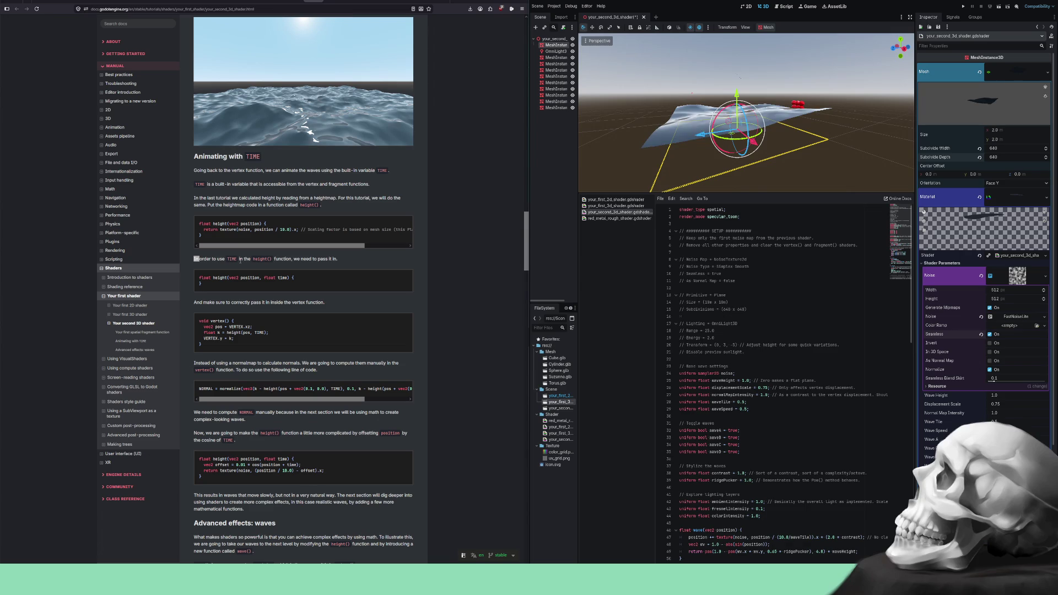
{"action": "scroll", "coordinate": [682, 375], "scroll_direction": "down", "scroll_amount": 6}
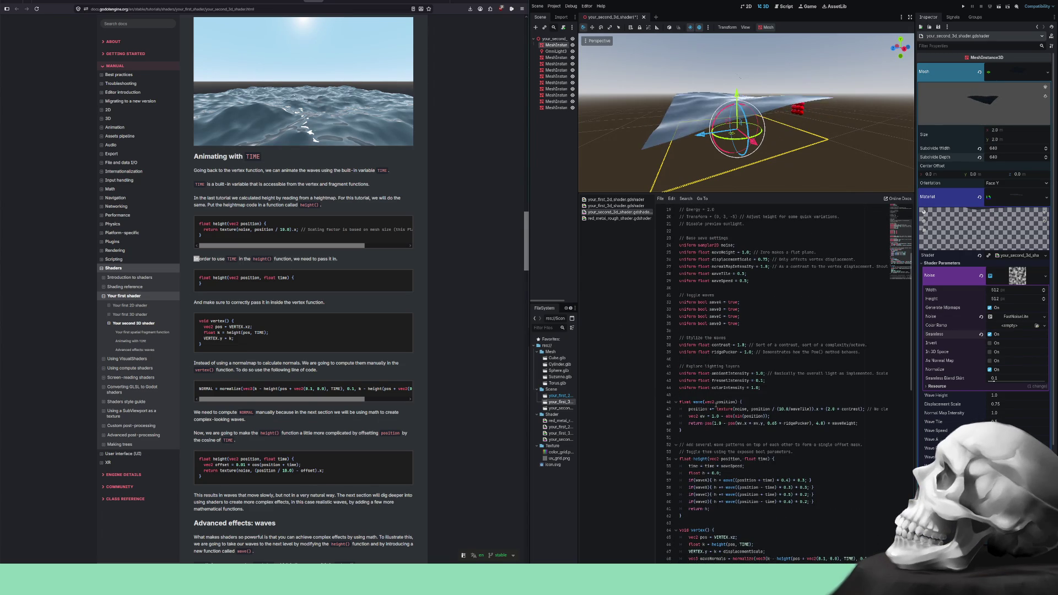
{"action": "scroll", "coordinate": [710, 402], "scroll_direction": "down", "scroll_amount": 3}
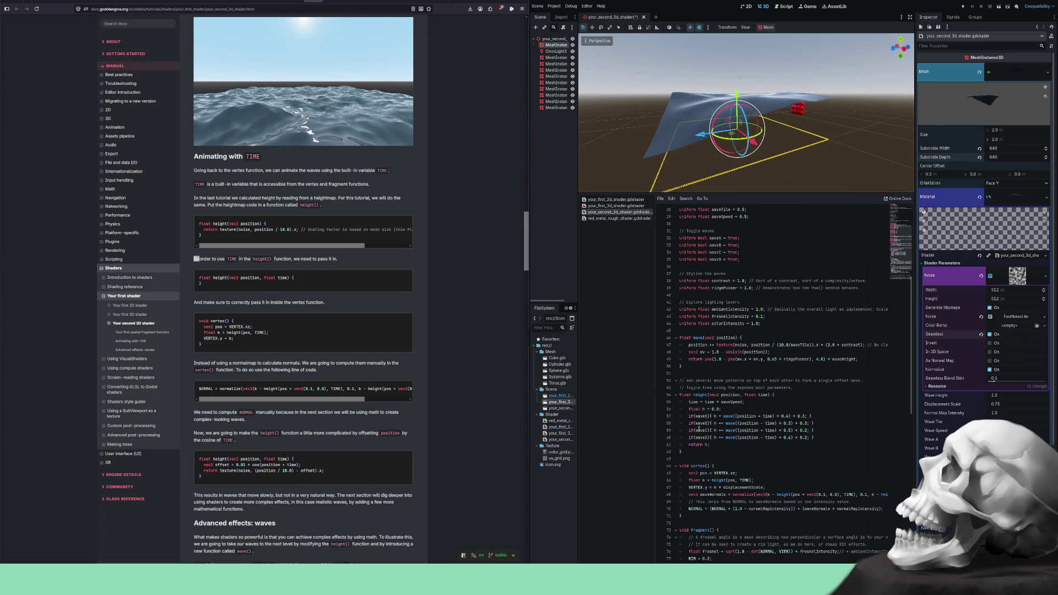
{"action": "left_click", "coordinate": [696, 395]}
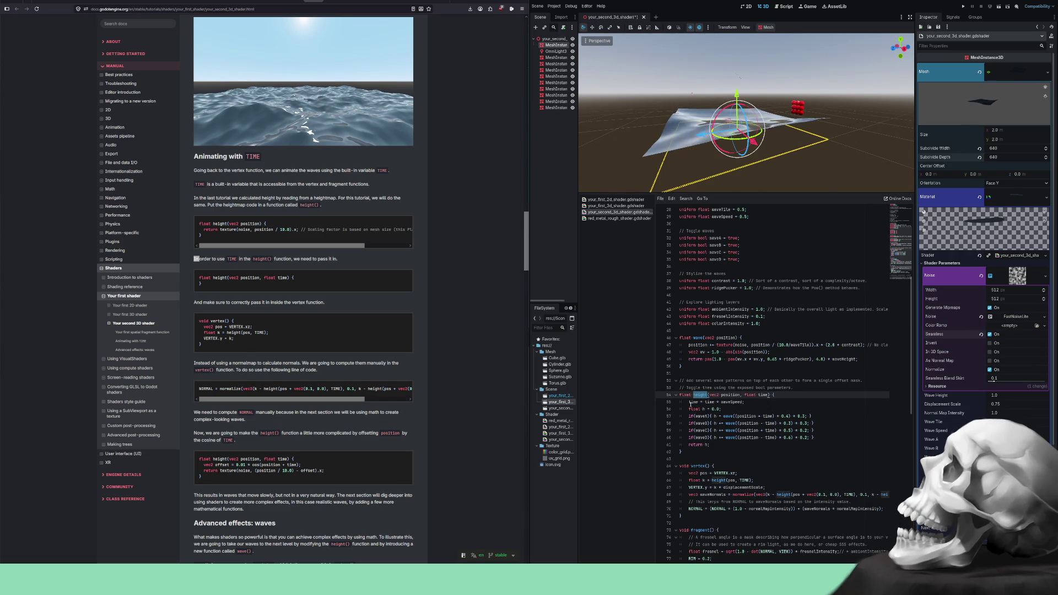
{"action": "left_click", "coordinate": [695, 402]}
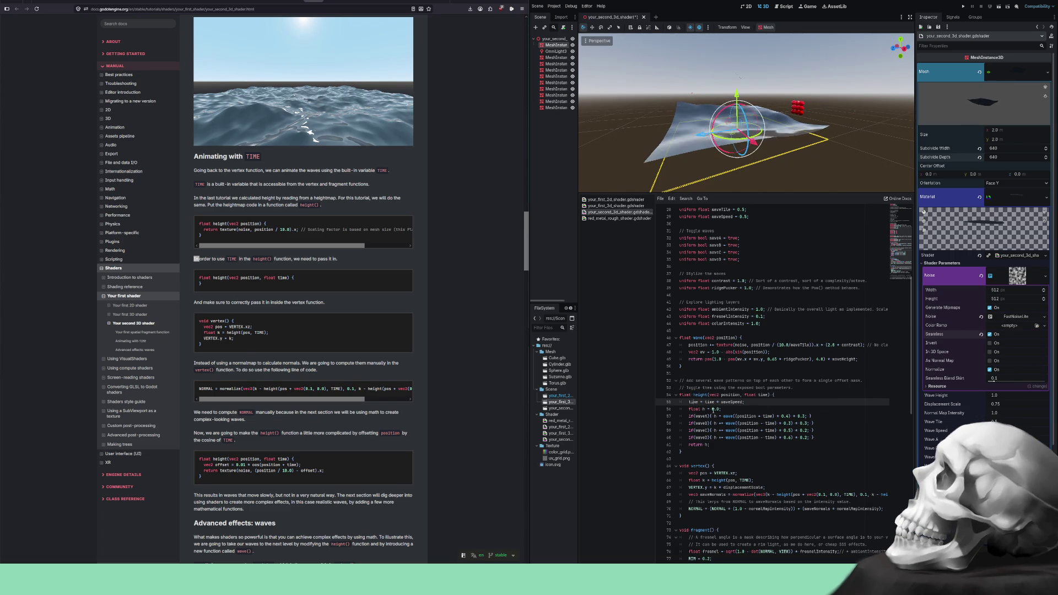
{"action": "scroll", "coordinate": [729, 417], "scroll_direction": "down", "scroll_amount": 3}
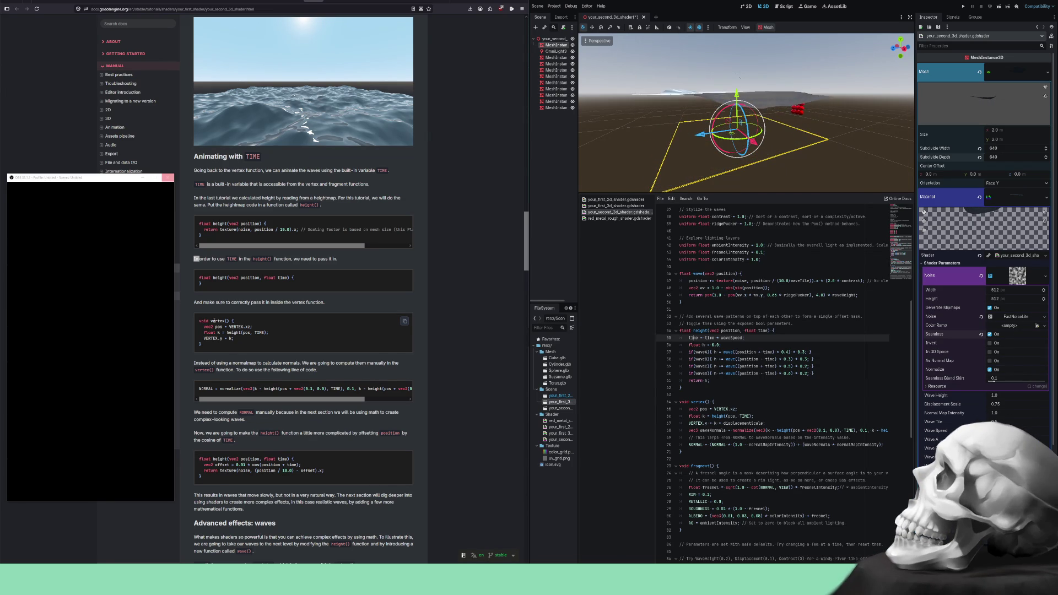
{"action": "left_click", "coordinate": [237, 345]}
{"action": "scroll", "coordinate": [236, 334], "scroll_direction": "down", "scroll_amount": 2}
{"action": "scroll", "coordinate": [236, 334], "scroll_direction": "down", "scroll_amount": 2}
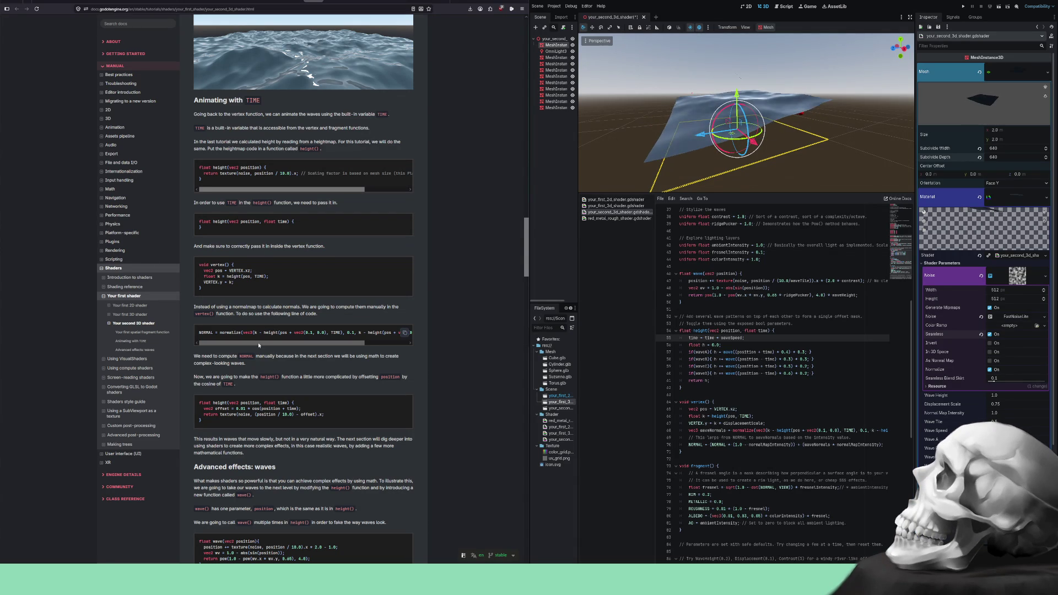
- Highlight the docs sentence about a more complicated height() function
{"action": "mouse_move", "coordinate": [270, 344]}
{"action": "left_mouse_down"}
{"action": "mouse_move", "coordinate": [343, 342]}
{"action": "mouse_move", "coordinate": [229, 346]}
{"action": "left_mouse_up"}
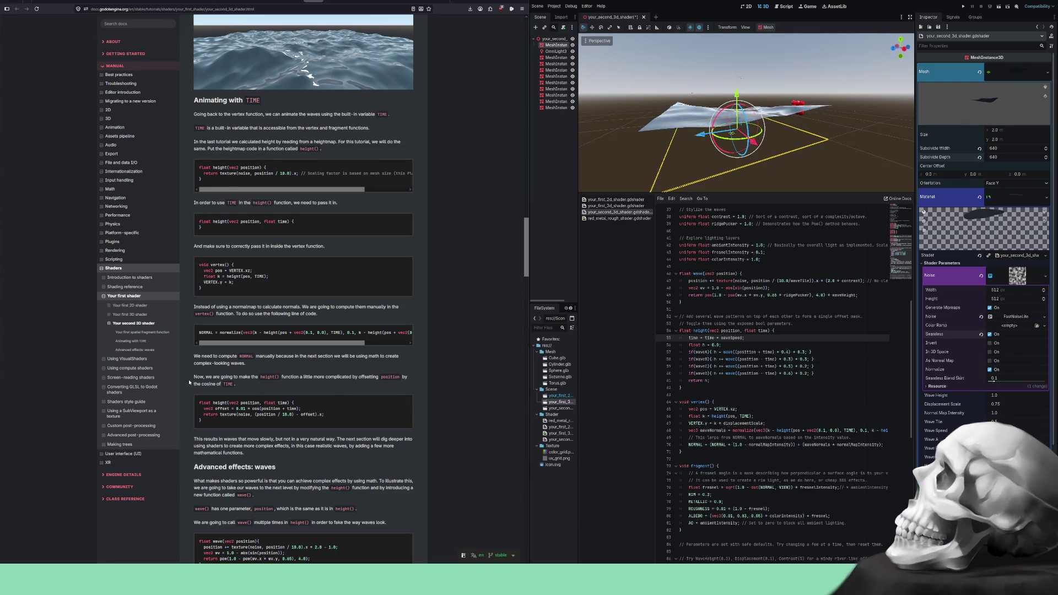
{"action": "mouse_move", "coordinate": [193, 377]}
{"action": "left_mouse_down"}
{"action": "mouse_move", "coordinate": [406, 380]}
{"action": "mouse_move", "coordinate": [242, 385]}
{"action": "mouse_move", "coordinate": [287, 386]}
{"action": "left_mouse_up"}
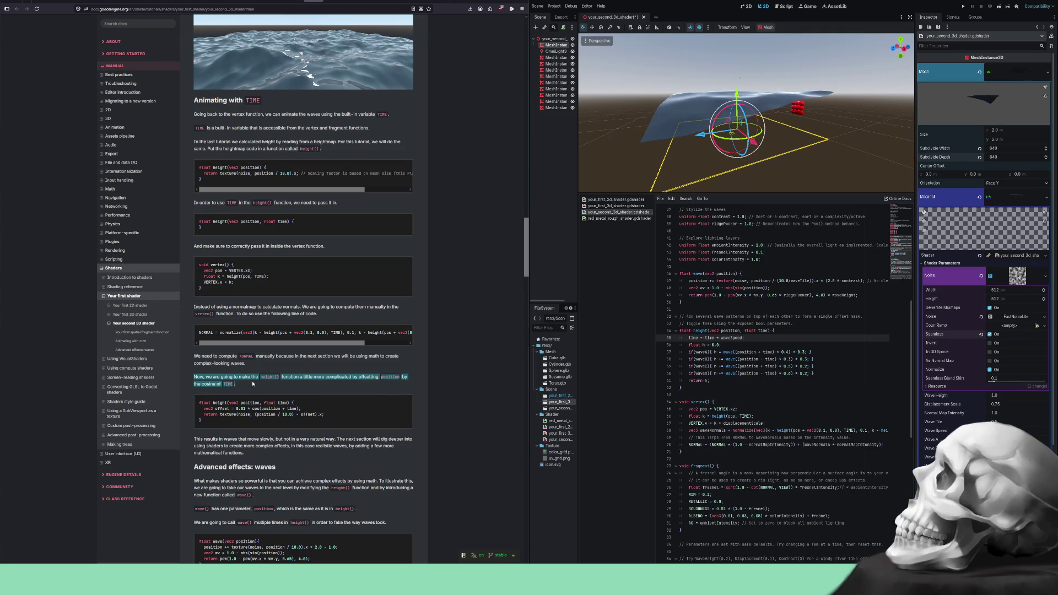
{"action": "scroll", "coordinate": [252, 383], "scroll_direction": "down", "scroll_amount": 2}
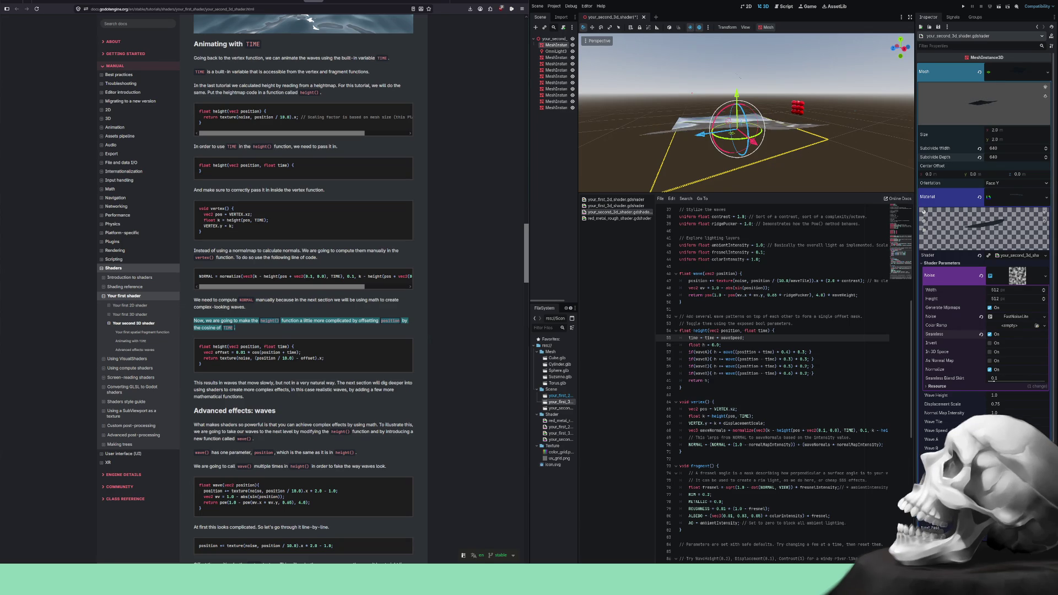
{"action": "scroll", "coordinate": [772, 380], "scroll_direction": "down", "scroll_amount": 1}
{"action": "scroll", "coordinate": [782, 381], "scroll_direction": "down", "scroll_amount": 2}
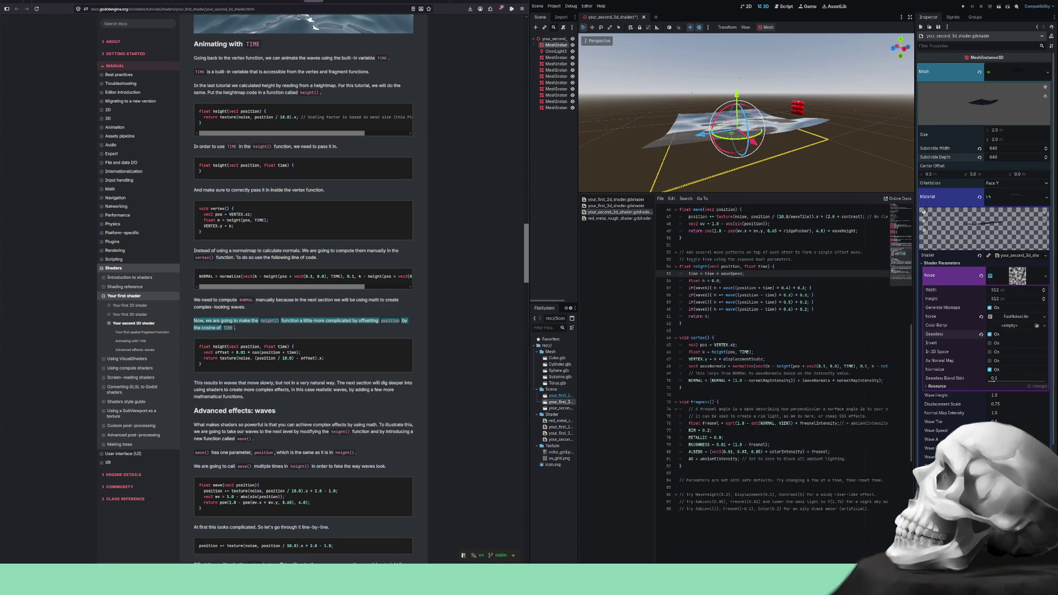
- Select 'height' on shader line 54 and narrow the Inspector to widen the code and viewport
{"action": "scroll", "coordinate": [782, 369], "scroll_direction": "up", "scroll_amount": 1}
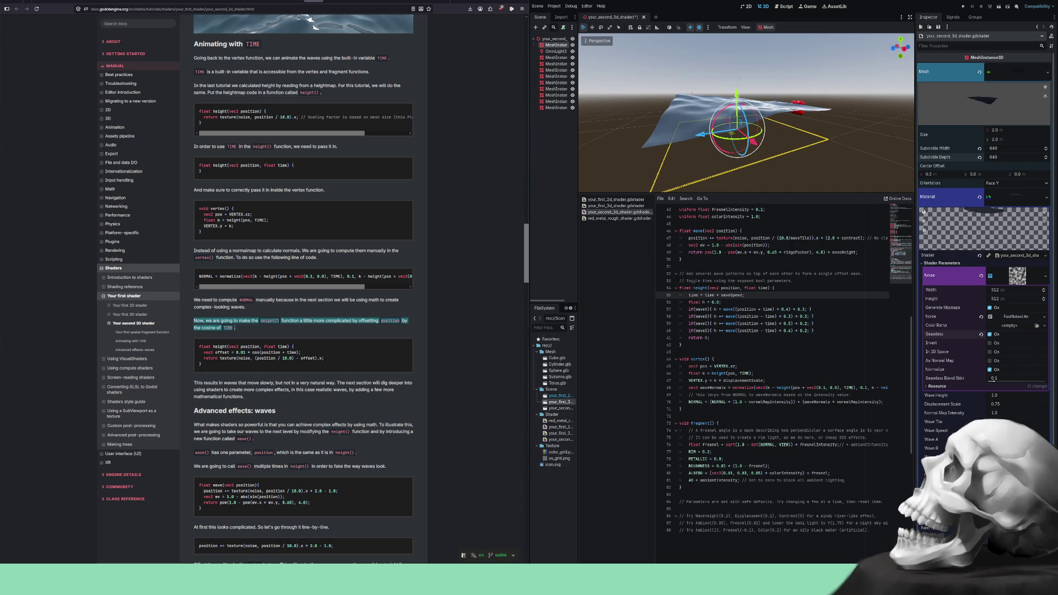
{"action": "double_click", "coordinate": [700, 288]}
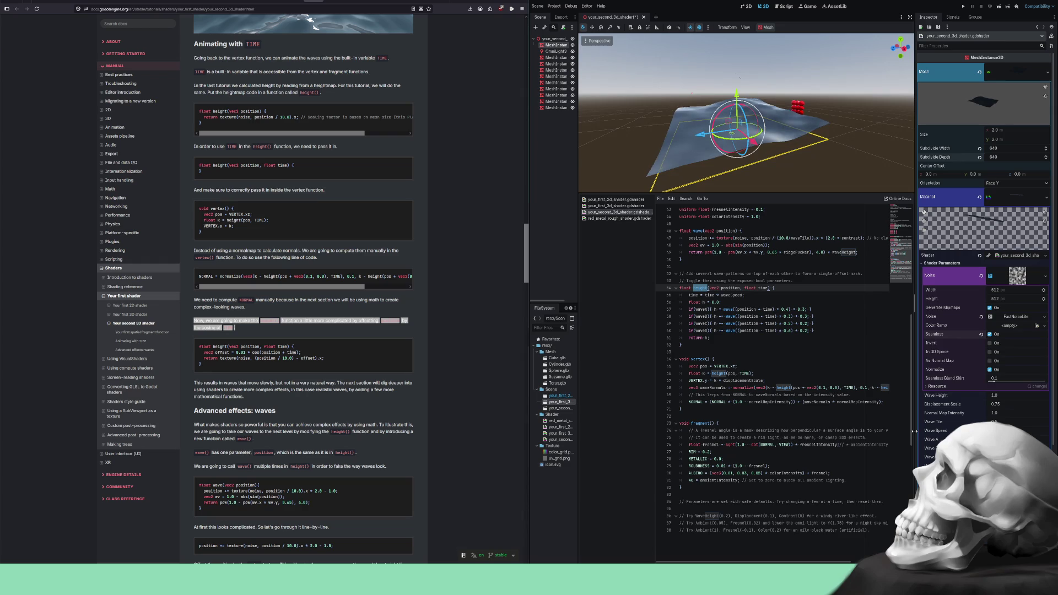
{"action": "mouse_move", "coordinate": [915, 431]}
{"action": "left_mouse_down"}
{"action": "mouse_move", "coordinate": [1026, 426]}
{"action": "mouse_move", "coordinate": [945, 427]}
{"action": "left_mouse_up"}
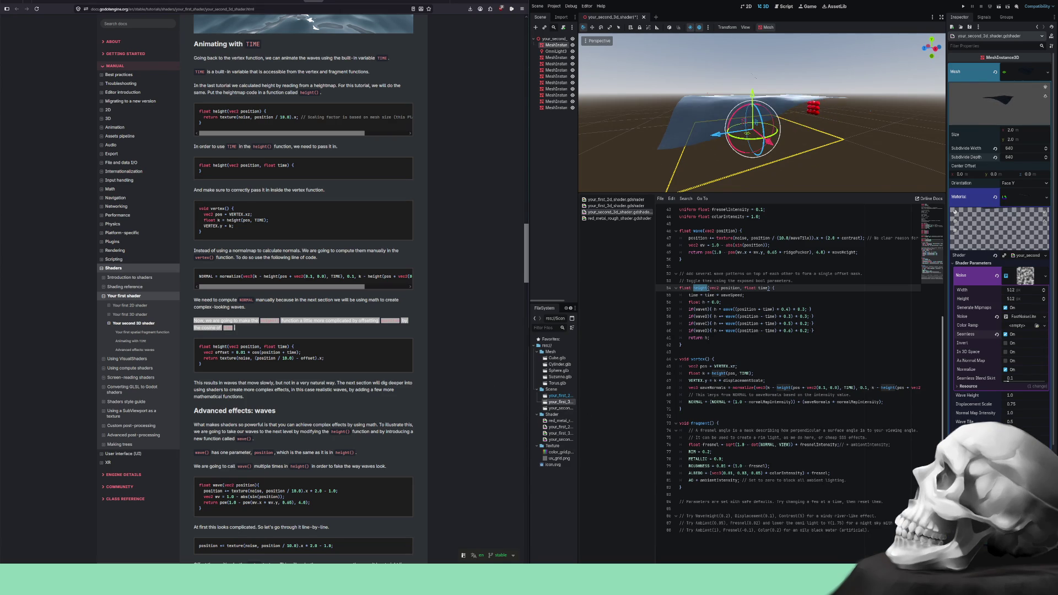
- Drag the Inspector divider further right and clear the docs paragraph highlight
{"action": "left_click_drag", "start_coordinate": [946, 331], "coordinate": [988, 330]}
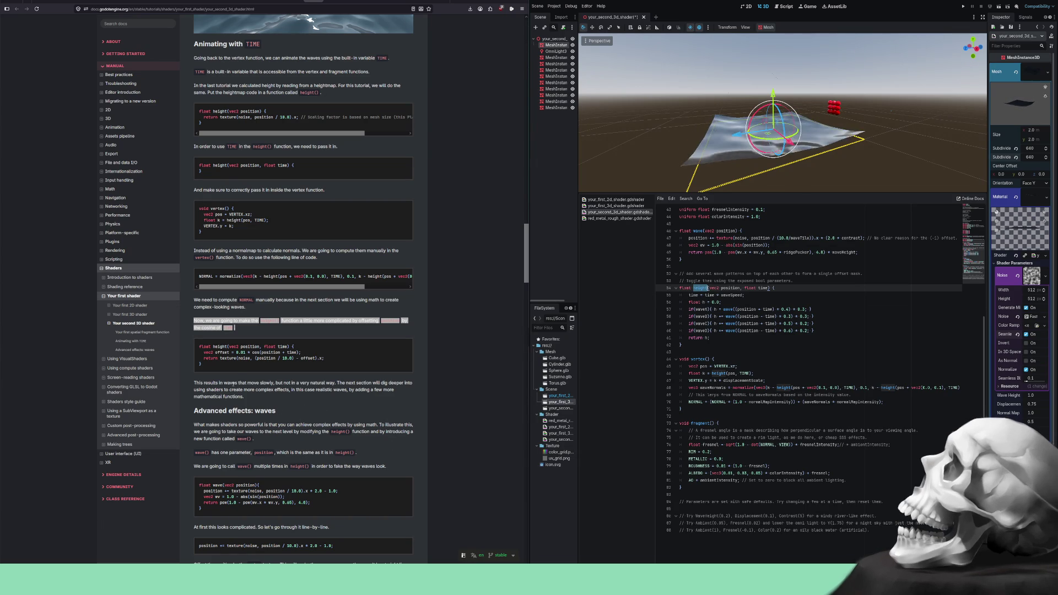
{"action": "left_click", "coordinate": [246, 330]}
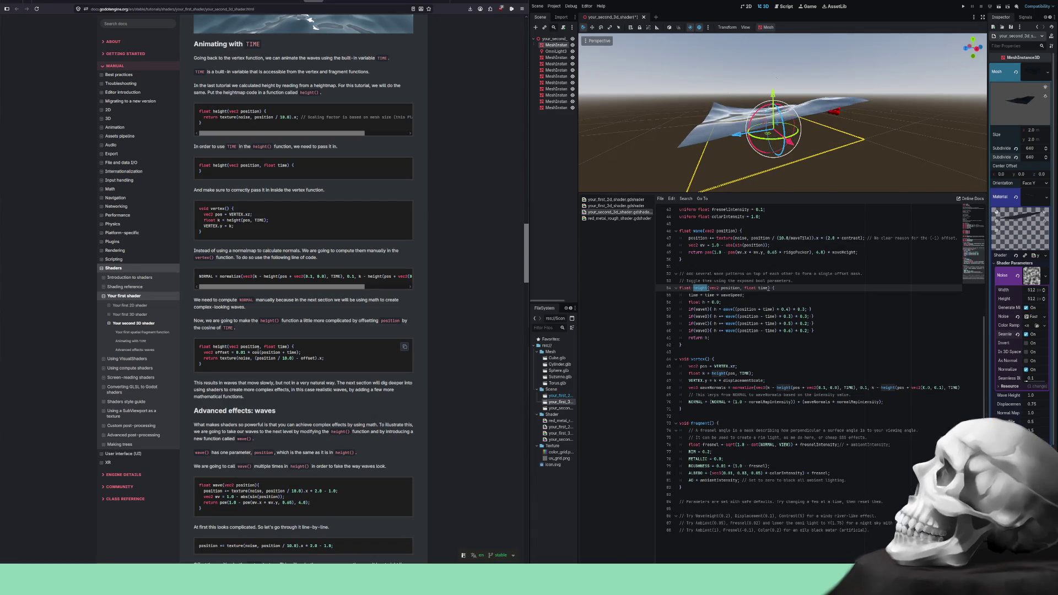
{"action": "scroll", "coordinate": [284, 187], "scroll_direction": "down", "scroll_amount": 3}
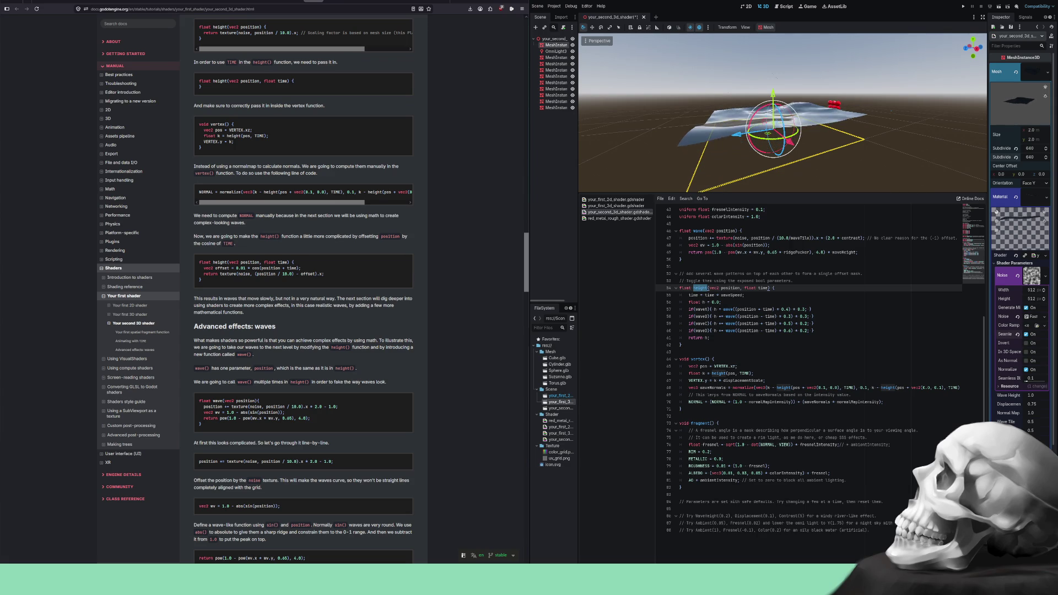
- Turn off Preview Sunlight and Preview Environment so the wave mesh renders unlit
{"action": "left_click", "coordinate": [692, 29]}
{"action": "left_click", "coordinate": [689, 29]}
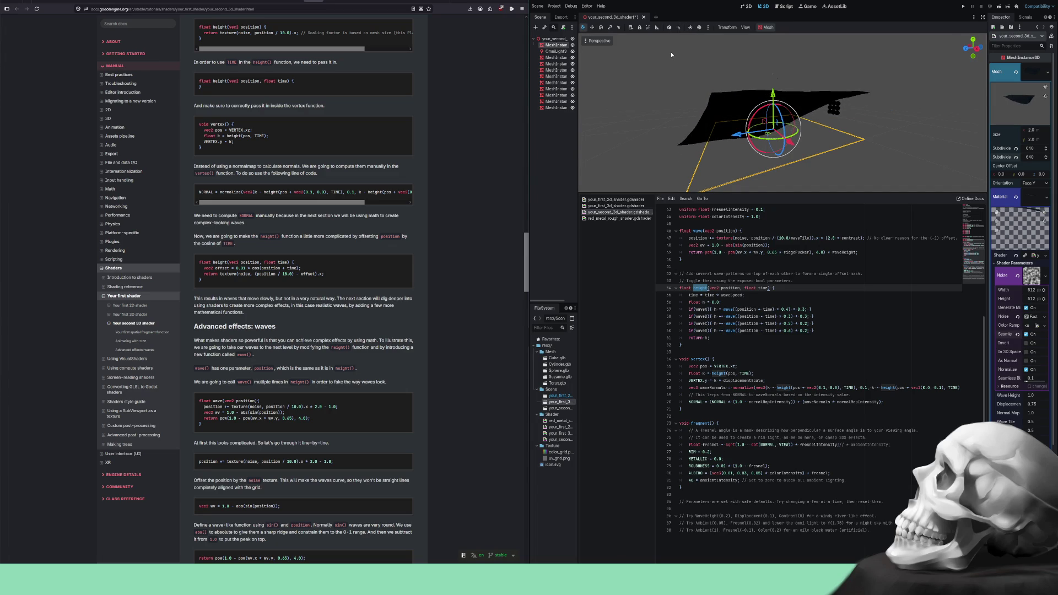
{"action": "scroll", "coordinate": [678, 87], "scroll_direction": "up", "scroll_amount": 5}
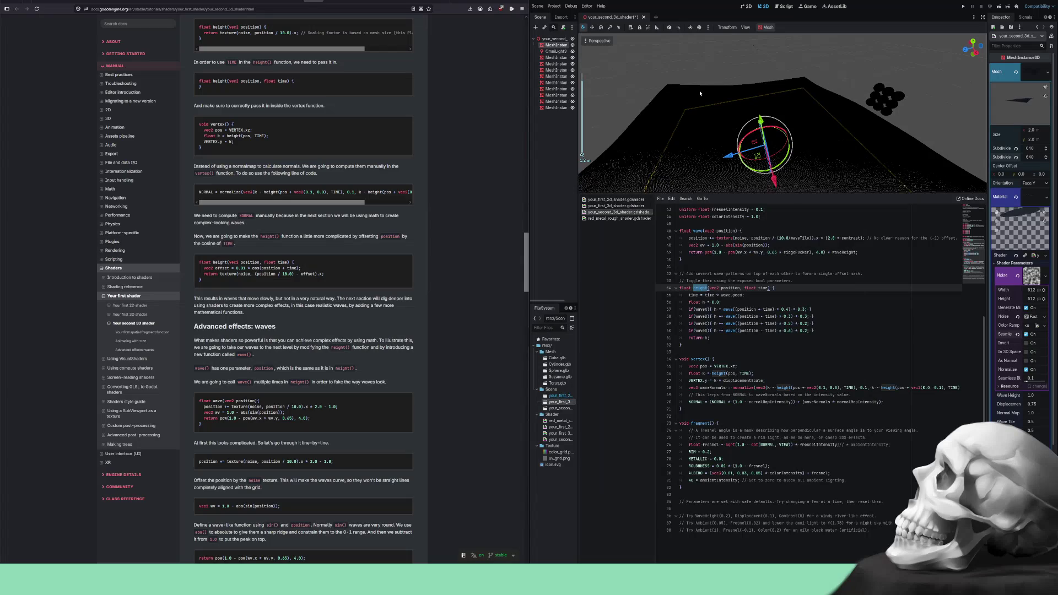
- Set the plane's subdivide width and depth to 100 each and re-enable preview sunlight
{"action": "scroll", "coordinate": [954, 157], "scroll_direction": "down", "scroll_amount": 3}
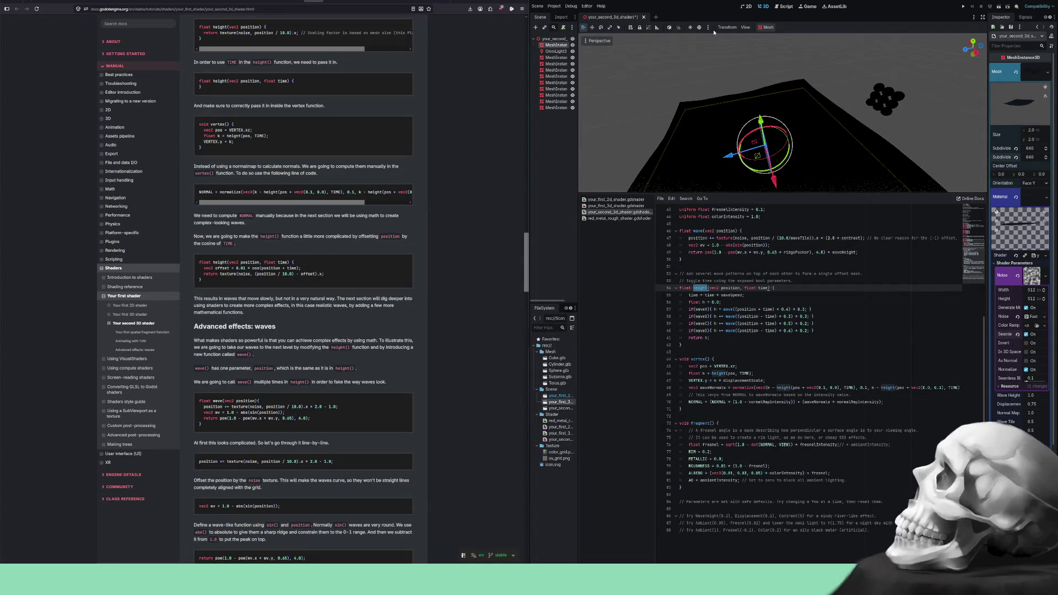
{"action": "left_click", "coordinate": [1034, 148]}
{"action": "type", "text": "100"}
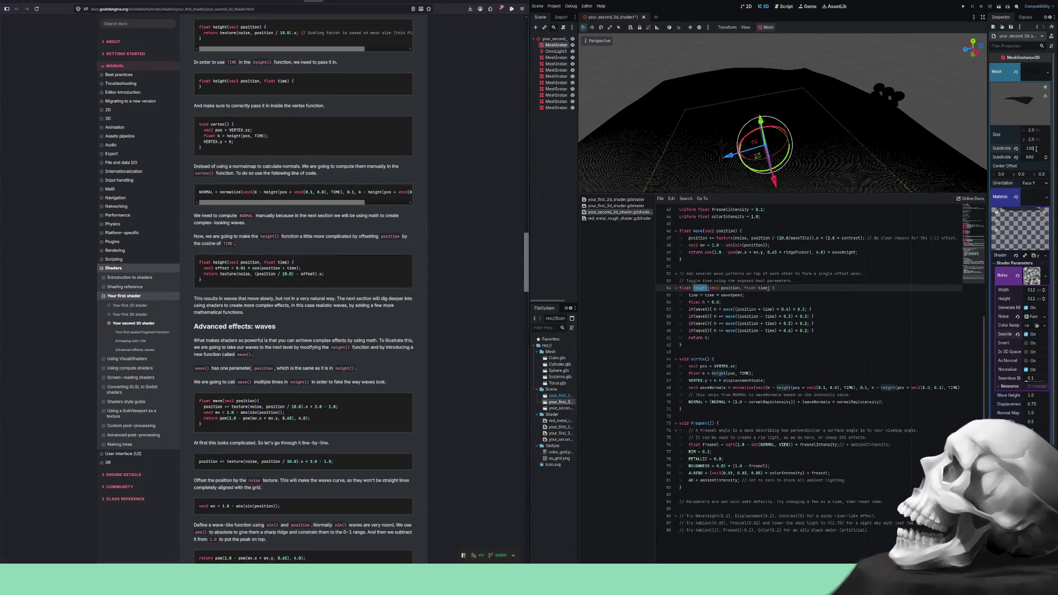
{"action": "left_click", "coordinate": [1034, 158]}
{"action": "type", "text": "100"}
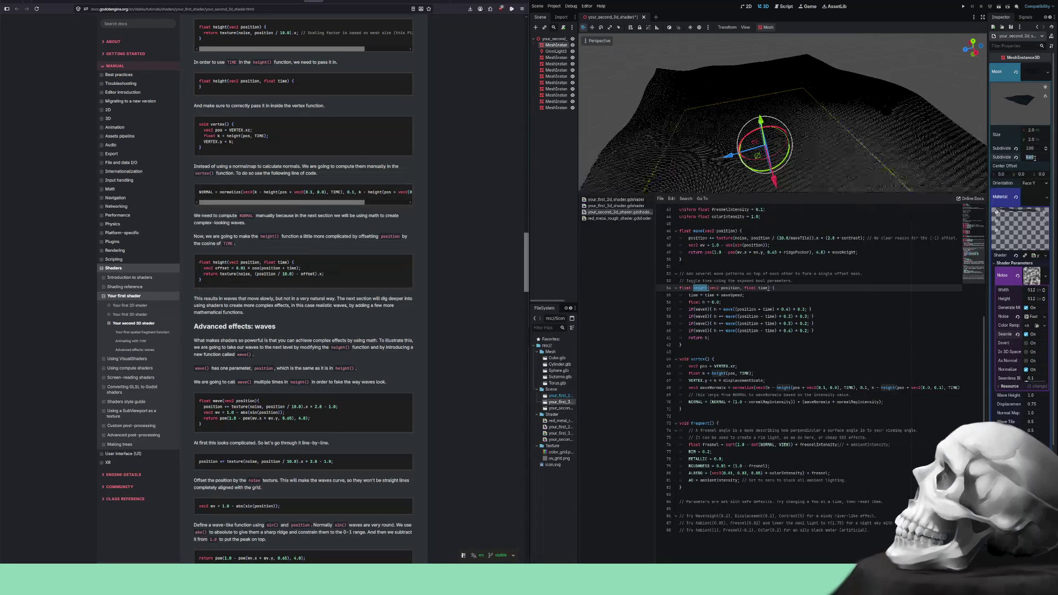
{"action": "key", "text": "Return"}
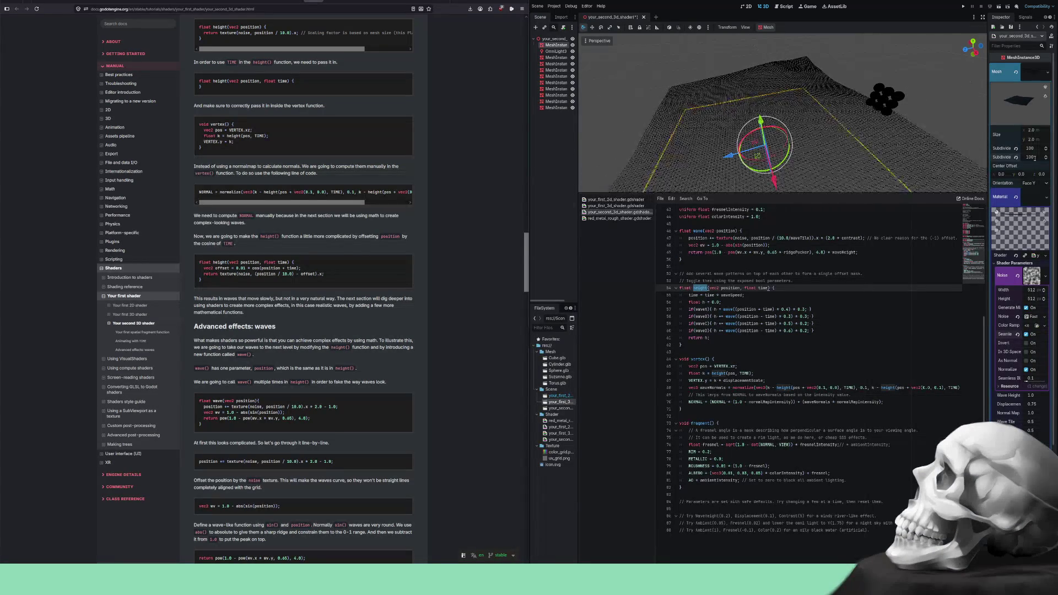
{"action": "left_click_drag", "start_coordinate": [676, 72], "coordinate": [702, 58]}
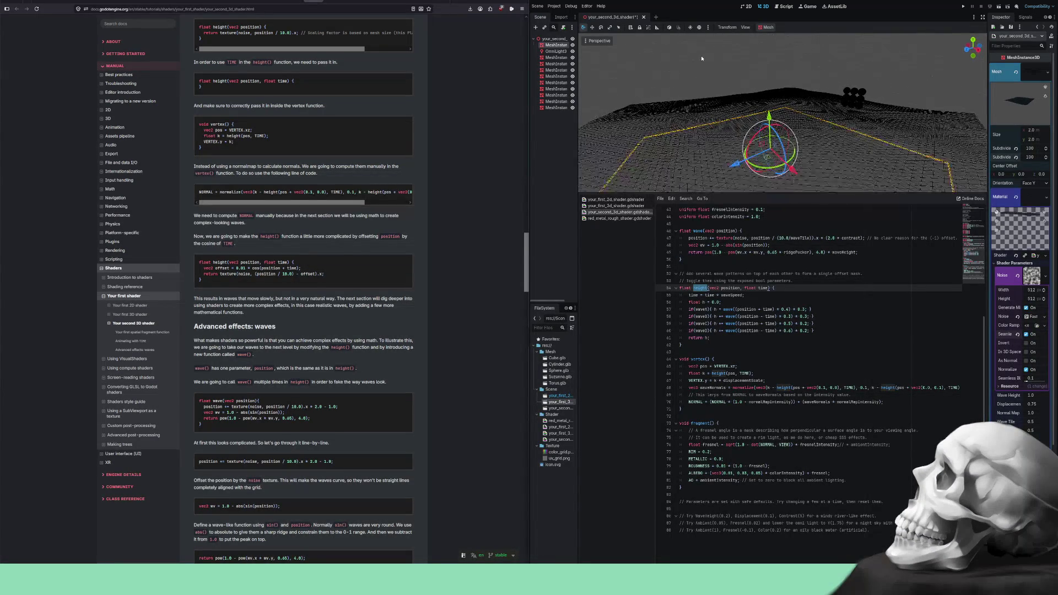
{"action": "left_click", "coordinate": [690, 27]}
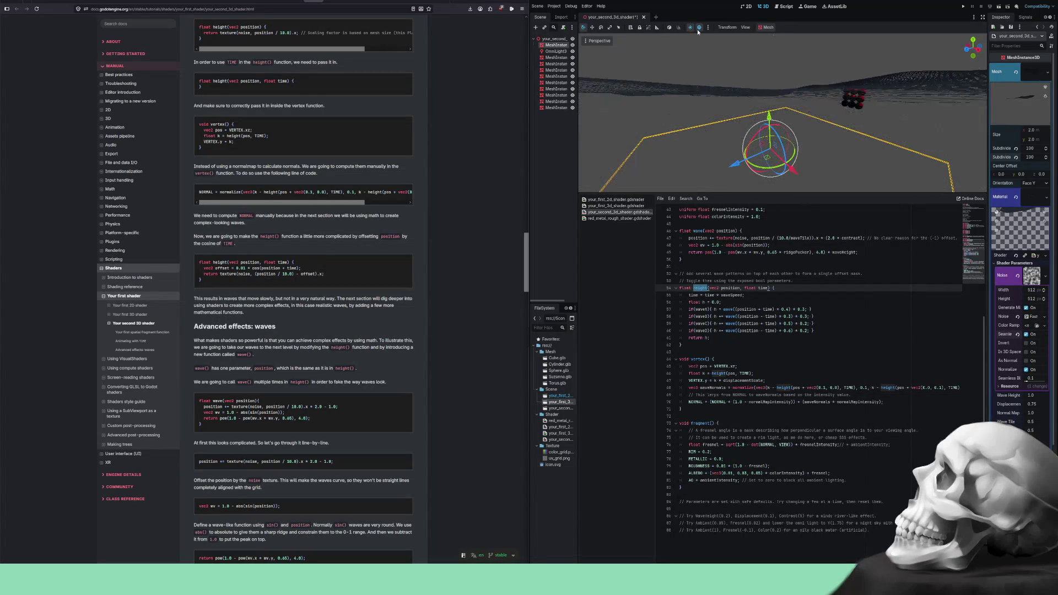
- Re-enable the preview sky and orbit down near the water to bring the red spheres into view
{"action": "left_click", "coordinate": [698, 28]}
{"action": "left_click_drag", "start_coordinate": [702, 57], "coordinate": [789, 99]}
{"action": "scroll", "coordinate": [778, 86], "scroll_direction": "up", "scroll_amount": 2}
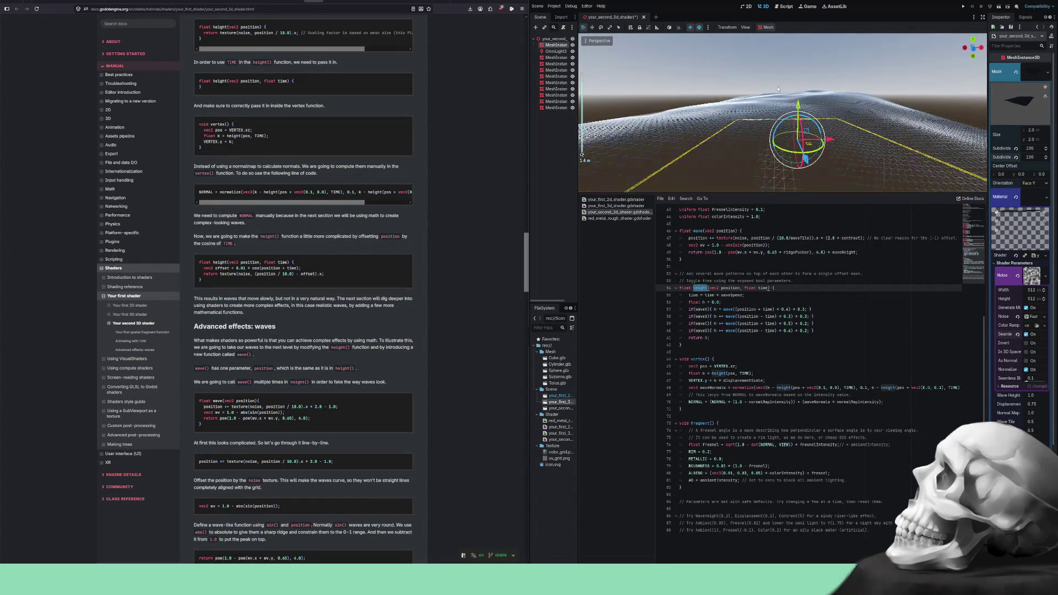
{"action": "left_click_drag", "start_coordinate": [763, 94], "coordinate": [682, 101]}
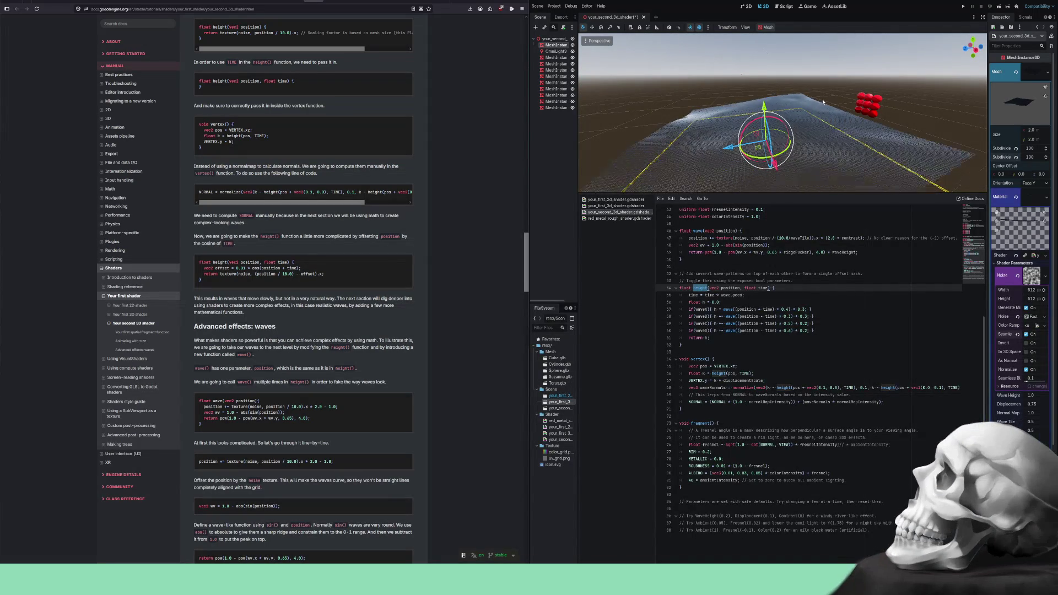
{"action": "left_click_drag", "start_coordinate": [826, 115], "coordinate": [823, 105]}
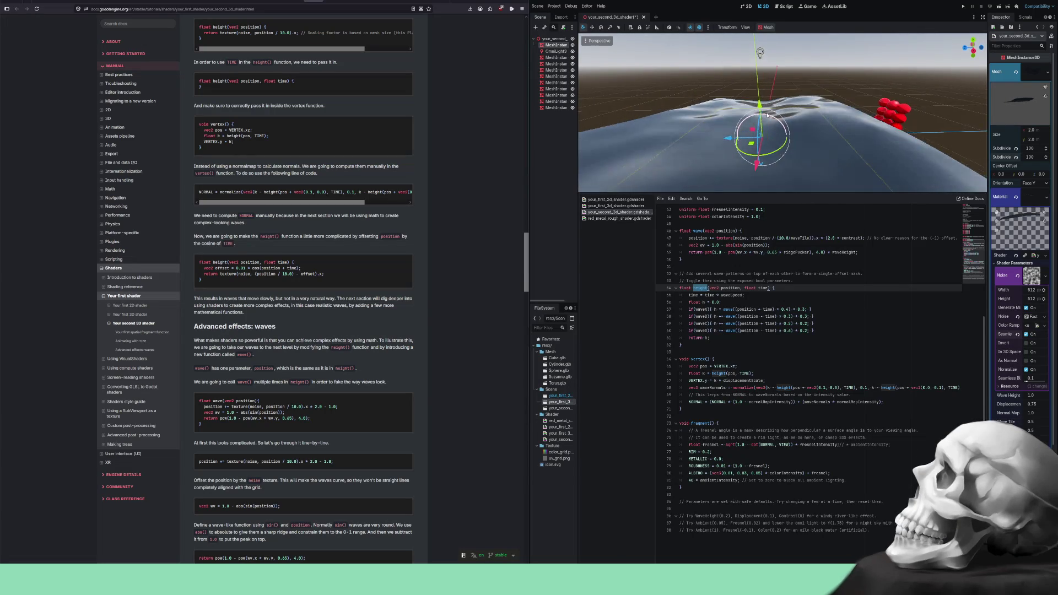
{"action": "mouse_move", "coordinate": [717, 120]}
{"action": "left_mouse_down"}
{"action": "mouse_move", "coordinate": [797, 125]}
{"action": "mouse_move", "coordinate": [865, 102]}
{"action": "mouse_move", "coordinate": [841, 103]}
{"action": "mouse_move", "coordinate": [875, 122]}
{"action": "mouse_move", "coordinate": [869, 156]}
{"action": "mouse_move", "coordinate": [842, 127]}
{"action": "left_mouse_up"}
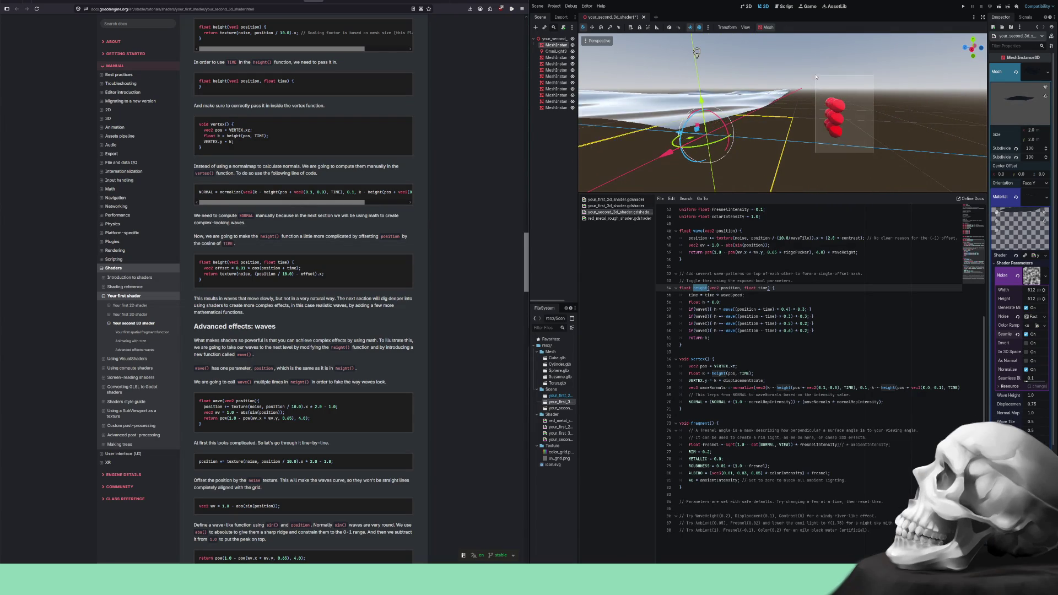
- Select the red sphere cluster and raise it along Y above the water plane
{"action": "left_click", "coordinate": [834, 119]}
{"action": "left_click_drag", "start_coordinate": [837, 80], "coordinate": [839, 25]}
{"action": "mouse_move", "coordinate": [780, 135]}
{"action": "left_mouse_down"}
{"action": "mouse_move", "coordinate": [856, 133]}
{"action": "mouse_move", "coordinate": [869, 120]}
{"action": "mouse_move", "coordinate": [858, 181]}
{"action": "mouse_move", "coordinate": [857, 145]}
{"action": "left_mouse_up"}
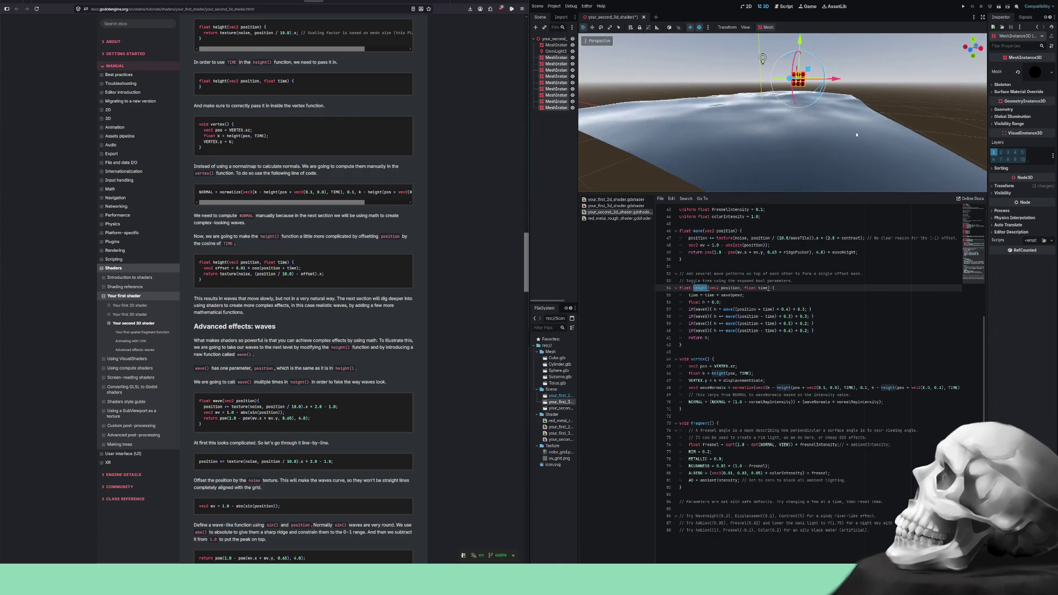
- Save the scene with Ctrl+S
{"action": "key", "text": "ctrl+s"}
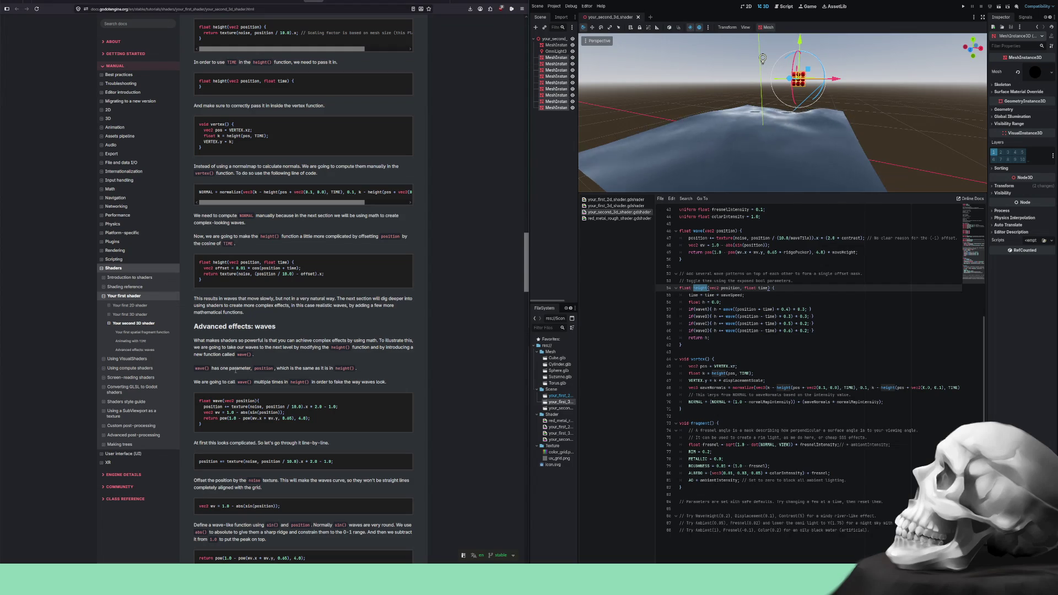
{"action": "scroll", "coordinate": [785, 353], "scroll_direction": "up", "scroll_amount": 2}
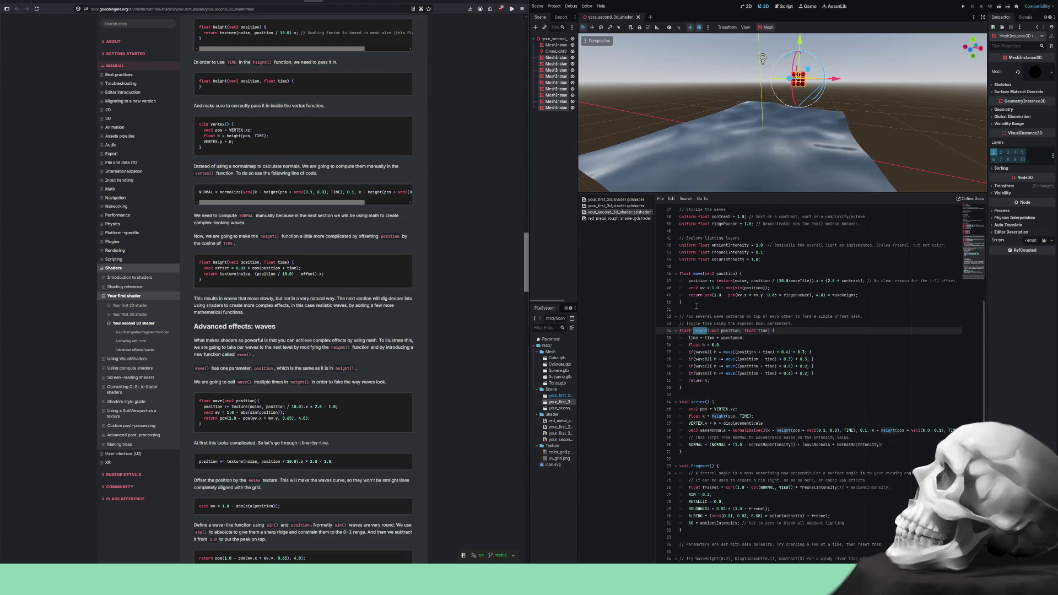
{"action": "double_click", "coordinate": [726, 273]}
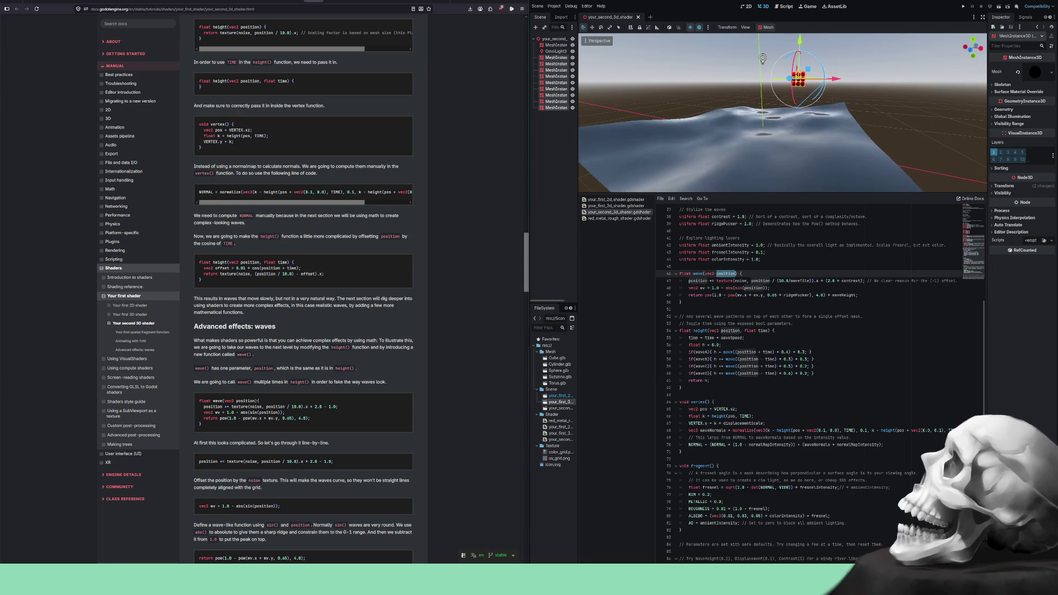
{"action": "scroll", "coordinate": [312, 231], "scroll_direction": "down", "scroll_amount": 3}
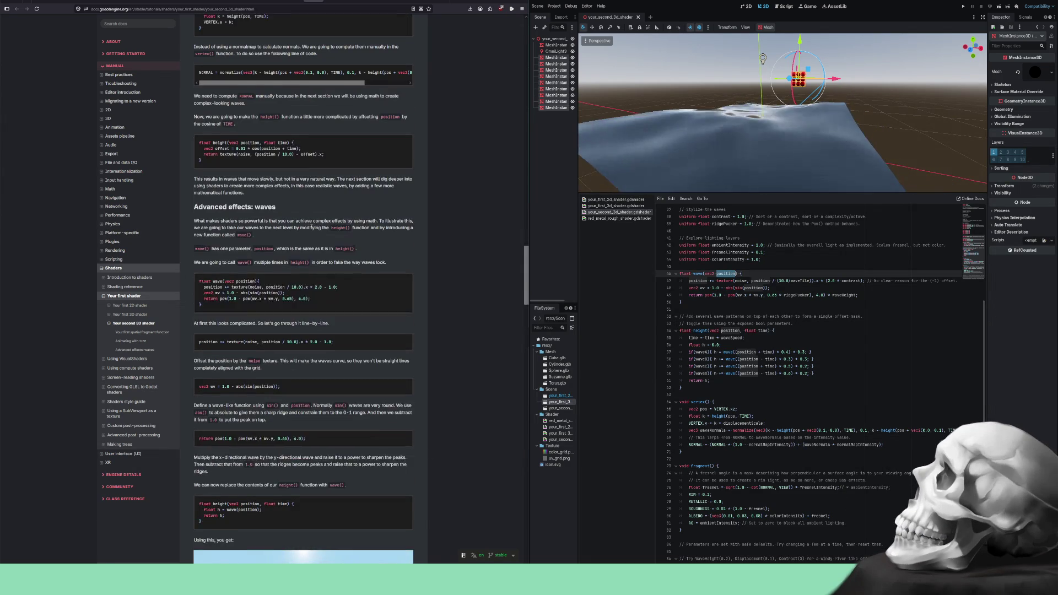
{"action": "left_click_drag", "start_coordinate": [209, 321], "coordinate": [237, 322]}
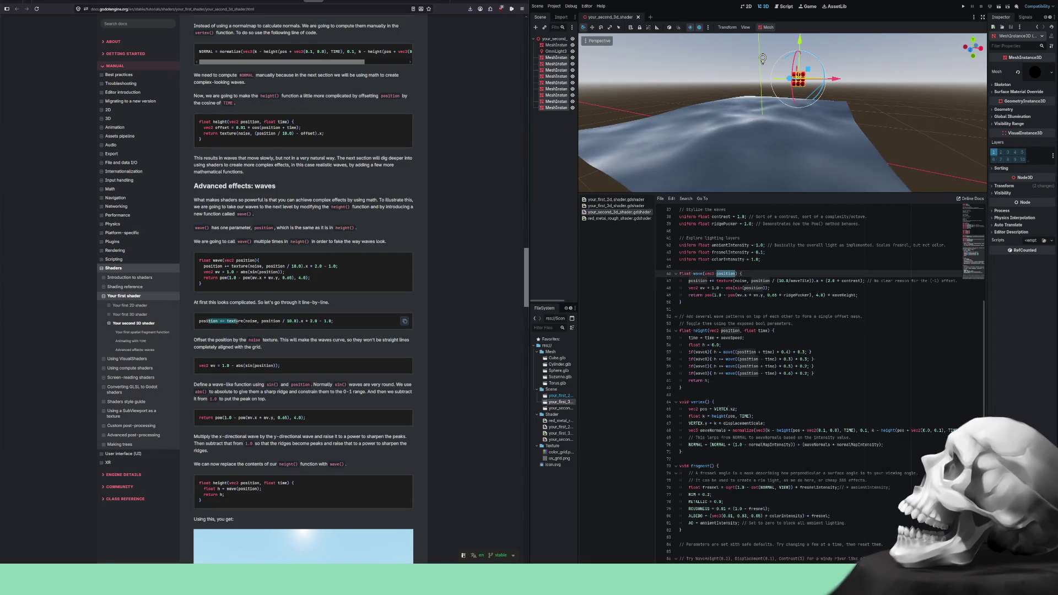
{"action": "left_click", "coordinate": [366, 327]}
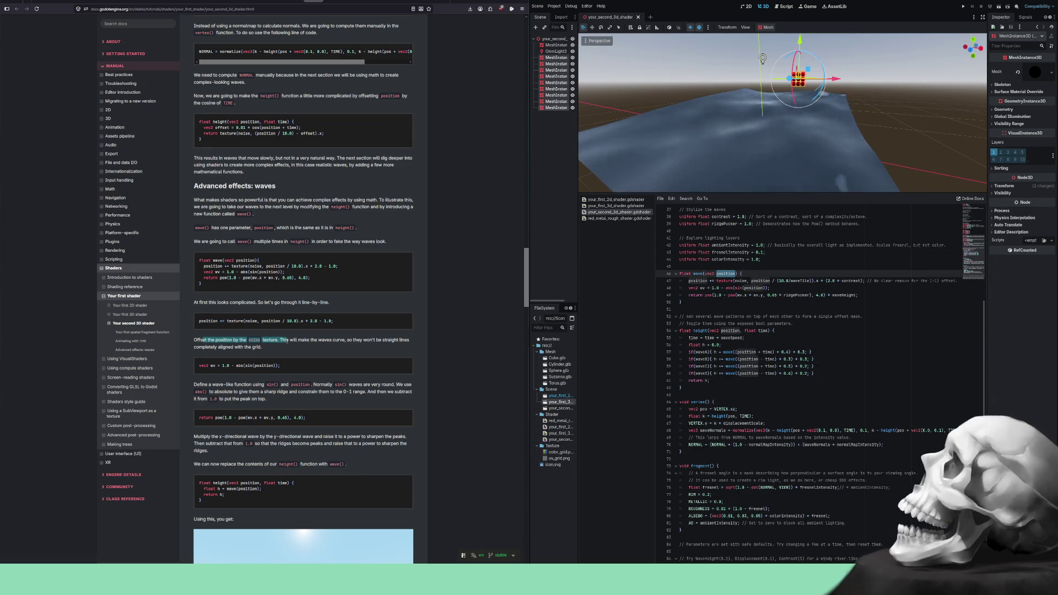
{"action": "left_click_drag", "start_coordinate": [288, 340], "coordinate": [311, 340]}
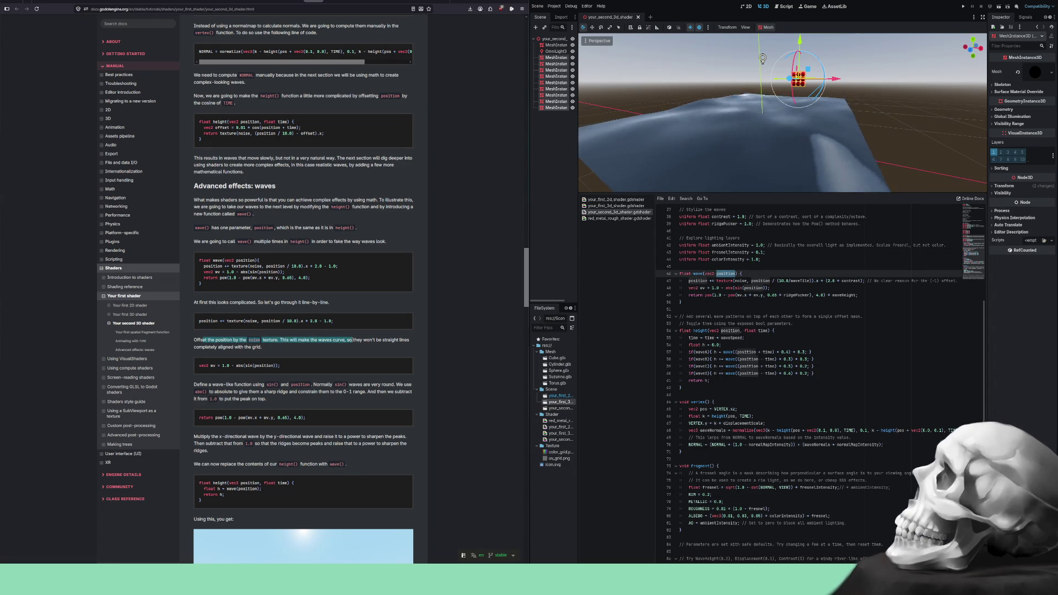
{"action": "left_click_drag", "start_coordinate": [399, 340], "coordinate": [228, 347]}
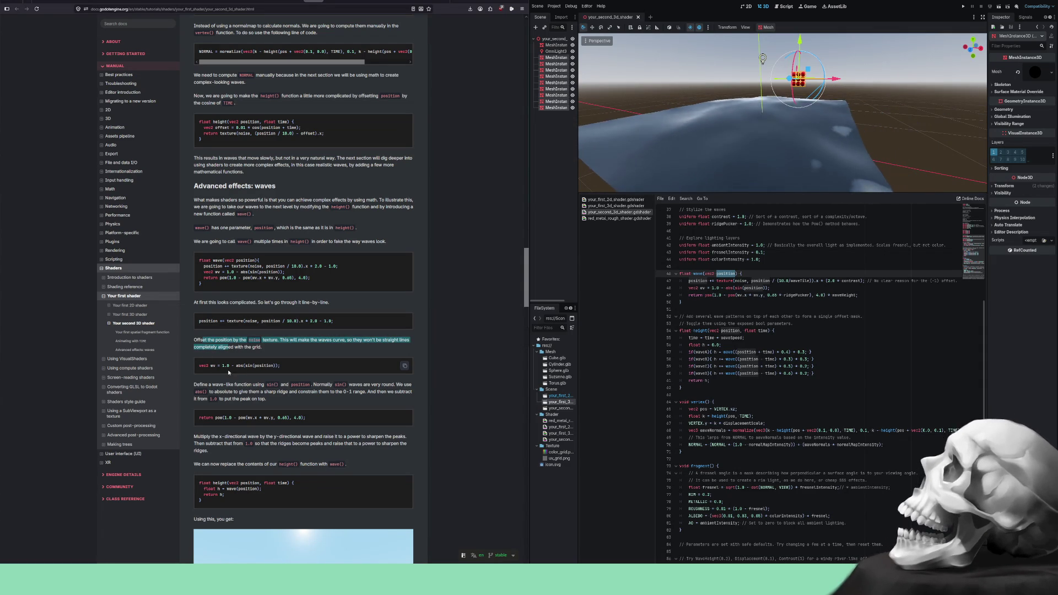
{"action": "left_click", "coordinate": [242, 366]}
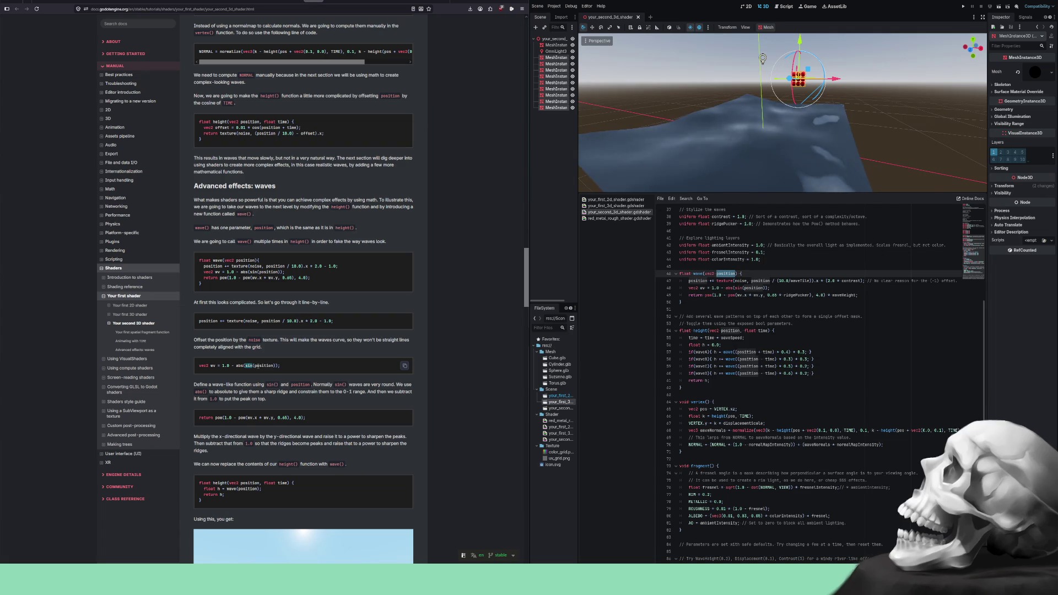
{"action": "double_click", "coordinate": [258, 366]}
{"action": "mouse_move", "coordinate": [203, 384]}
{"action": "left_mouse_down"}
{"action": "mouse_move", "coordinate": [254, 384]}
{"action": "mouse_move", "coordinate": [253, 365]}
{"action": "mouse_move", "coordinate": [271, 385]}
{"action": "mouse_move", "coordinate": [335, 385]}
{"action": "left_mouse_up"}
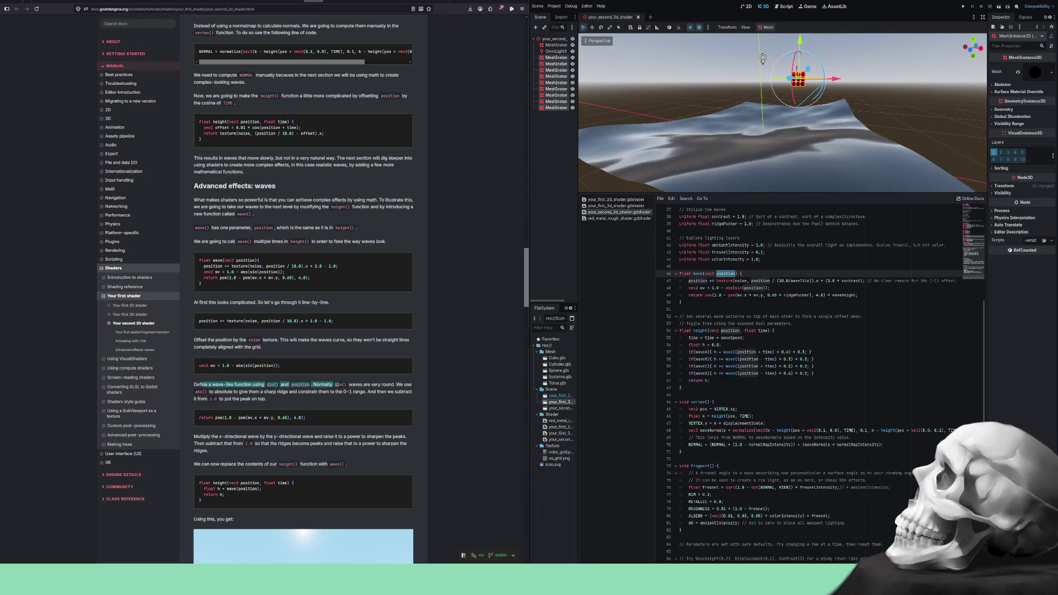
{"action": "left_click", "coordinate": [236, 392]}
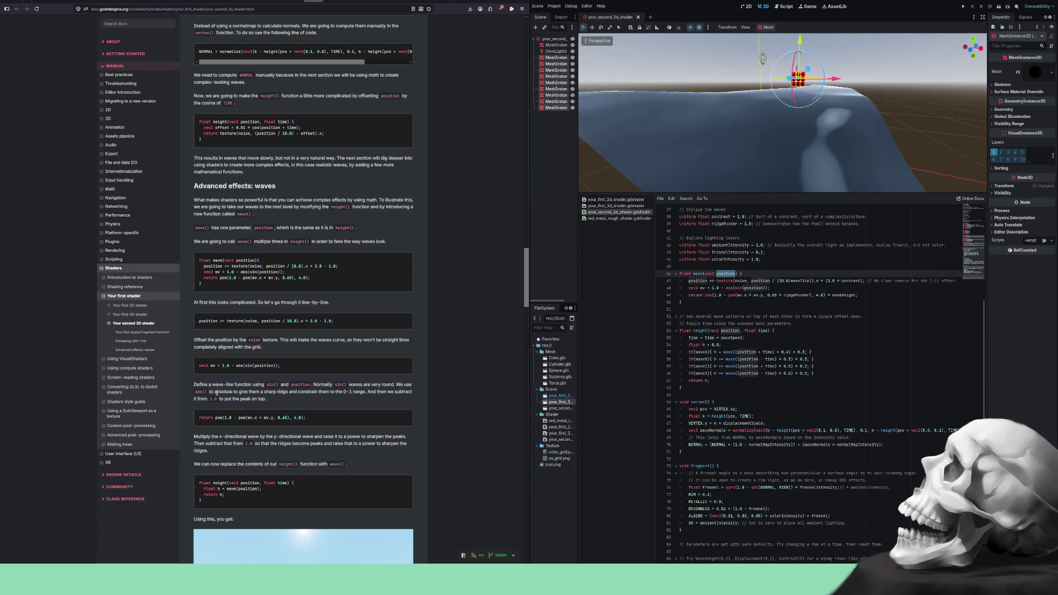
{"action": "left_click_drag", "start_coordinate": [215, 391], "coordinate": [243, 392]}
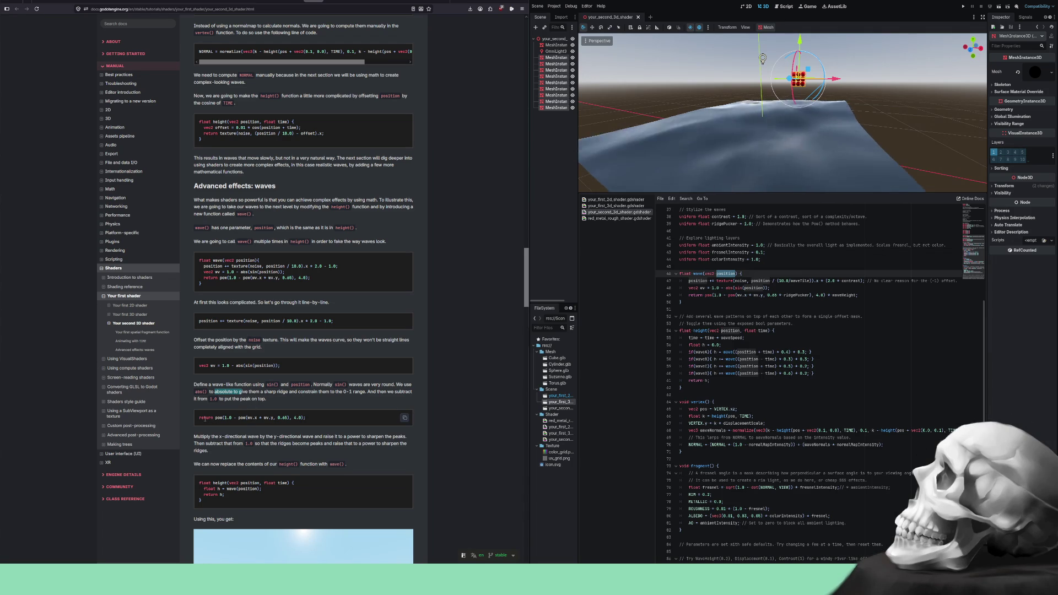
{"action": "double_click", "coordinate": [215, 418]}
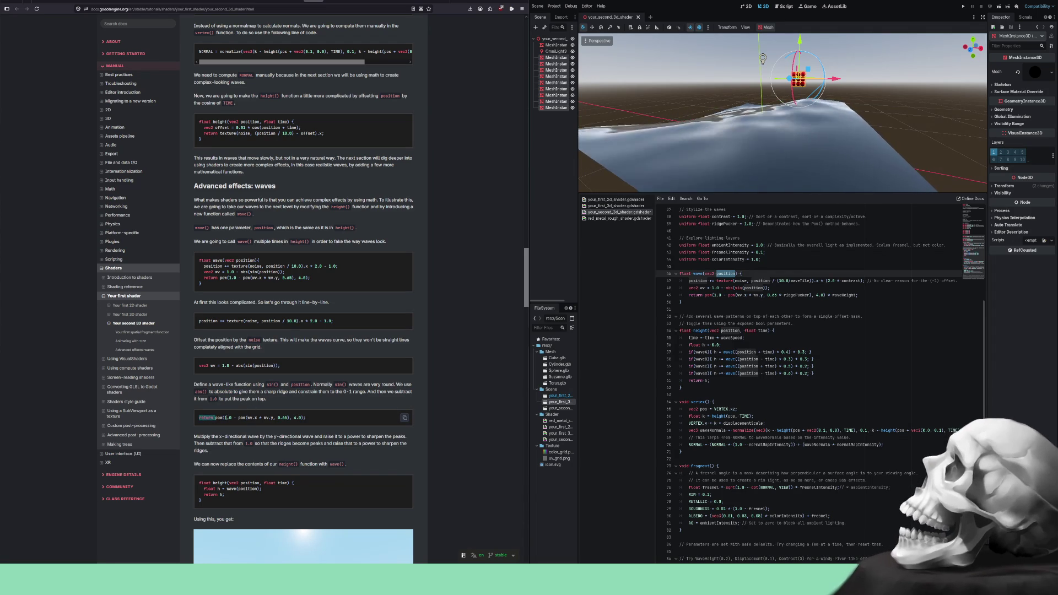
{"action": "left_click", "coordinate": [238, 417]}
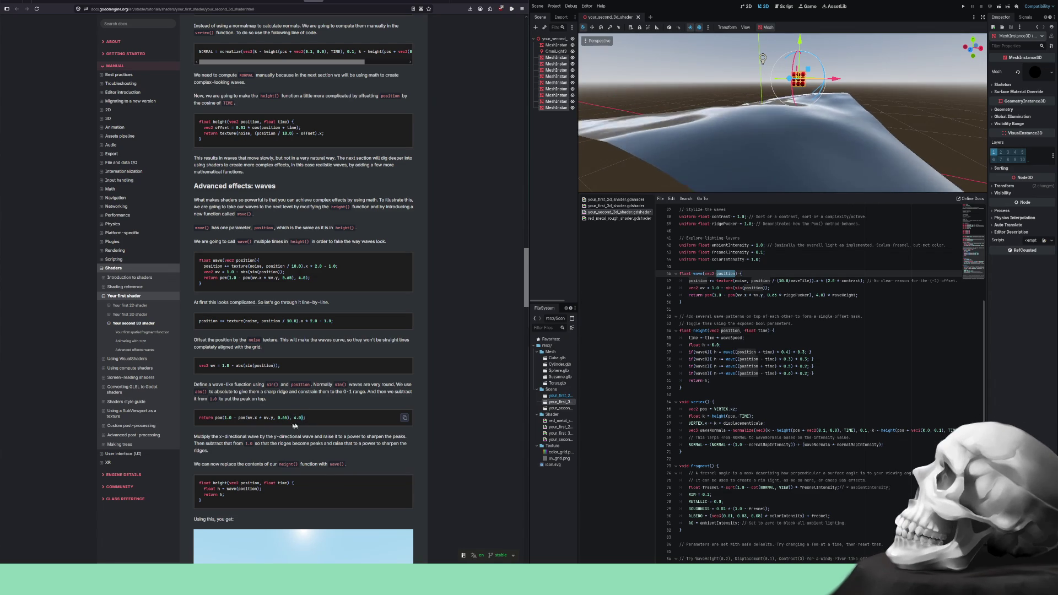
{"action": "scroll", "coordinate": [251, 406], "scroll_direction": "down", "scroll_amount": 2}
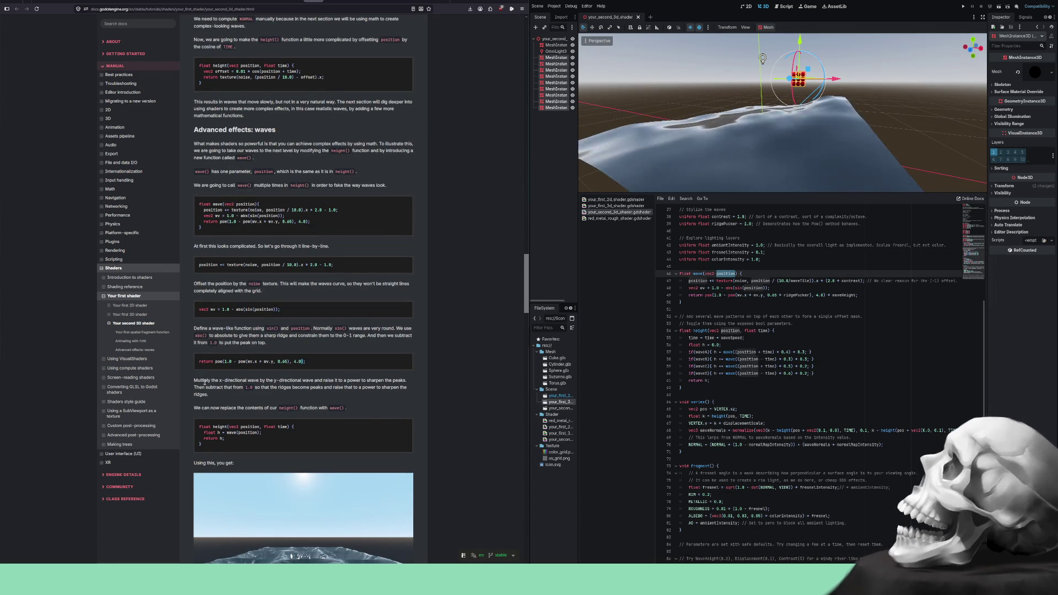
{"action": "right_click", "coordinate": [228, 380]}
{"action": "key", "text": "Escape"}
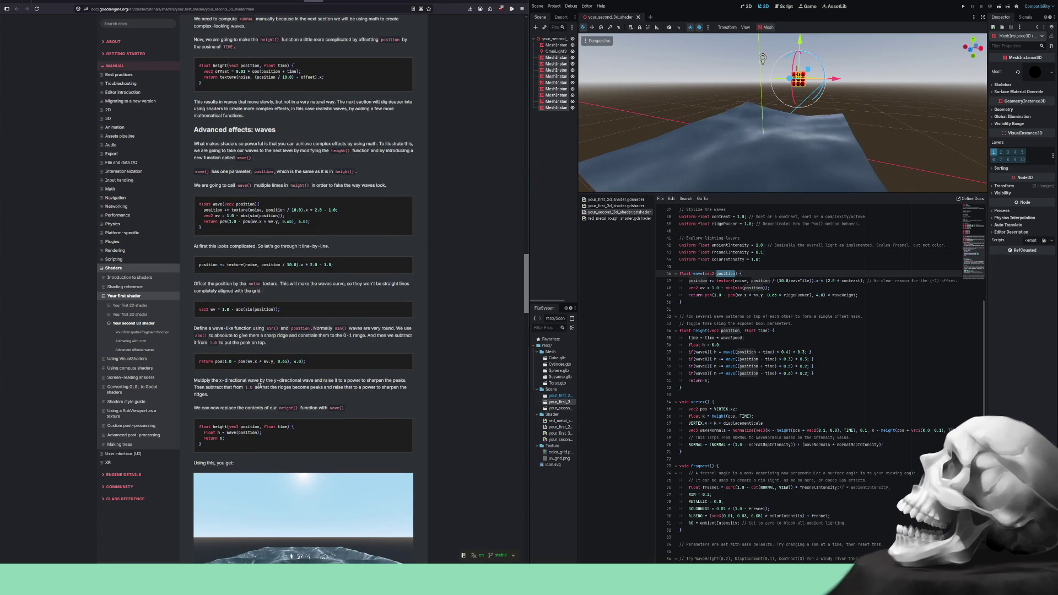
{"action": "left_click_drag", "start_coordinate": [309, 381], "coordinate": [362, 381]}
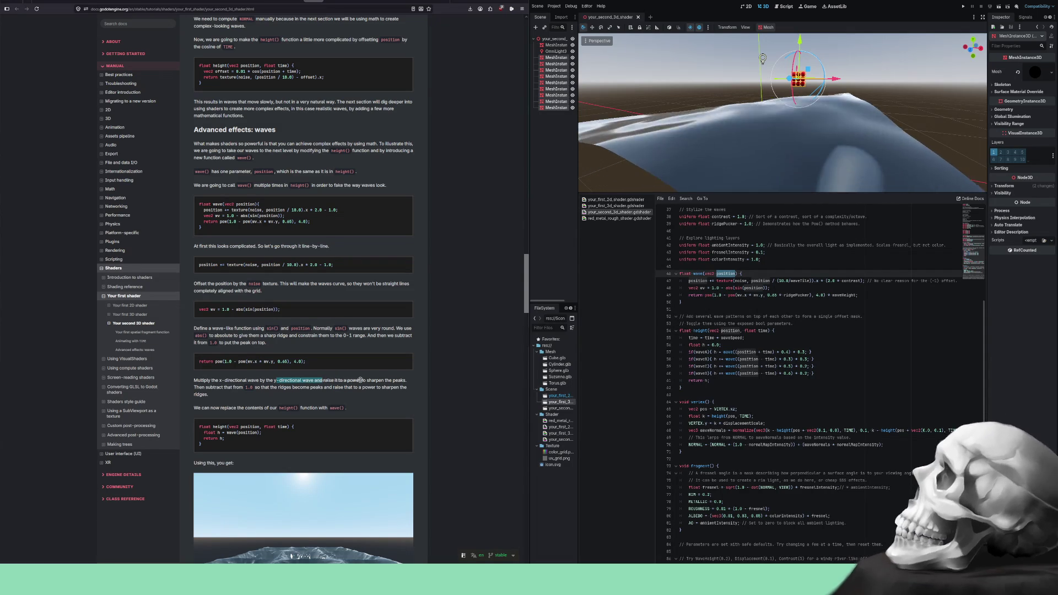
{"action": "left_click", "coordinate": [226, 388]}
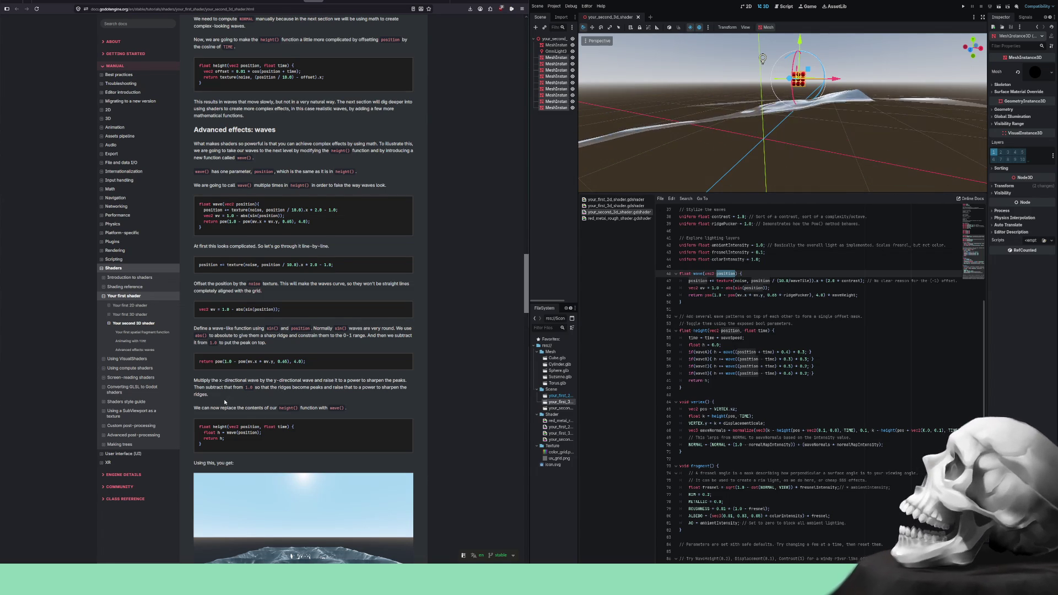
- Scroll the docs past the 'Now it looks much better' image to the multiple waves paragraph
{"action": "scroll", "coordinate": [225, 402], "scroll_direction": "down", "scroll_amount": 1}
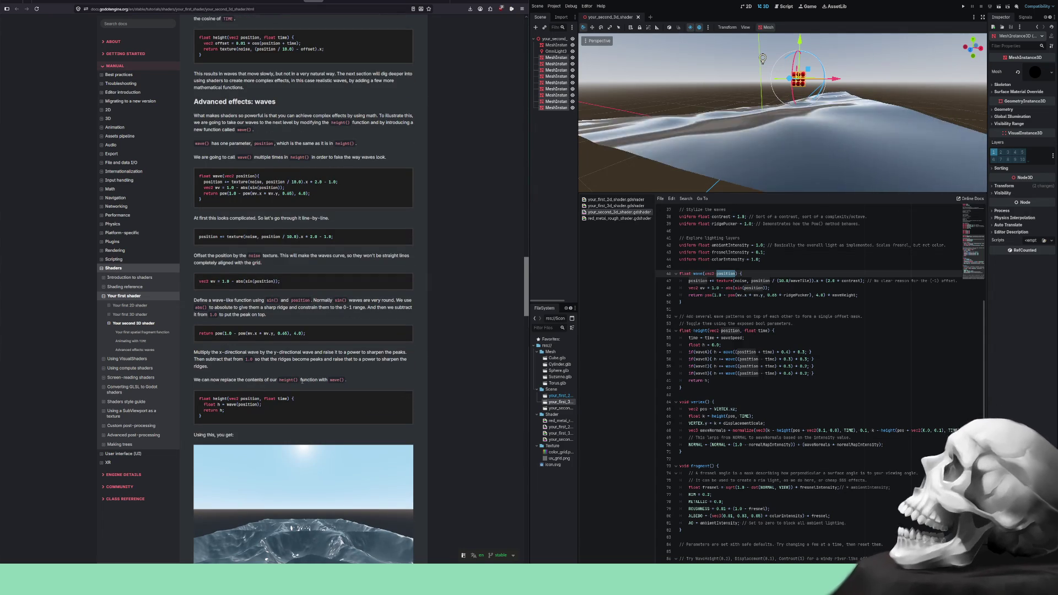
{"action": "scroll", "coordinate": [289, 389], "scroll_direction": "down", "scroll_amount": 1}
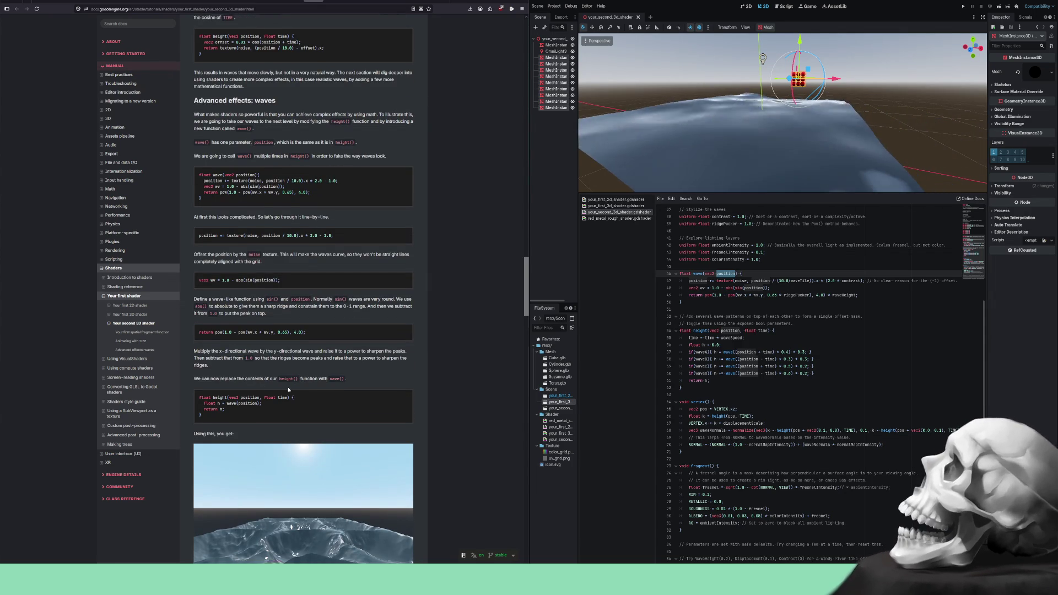
{"action": "scroll", "coordinate": [288, 389], "scroll_direction": "down", "scroll_amount": 1}
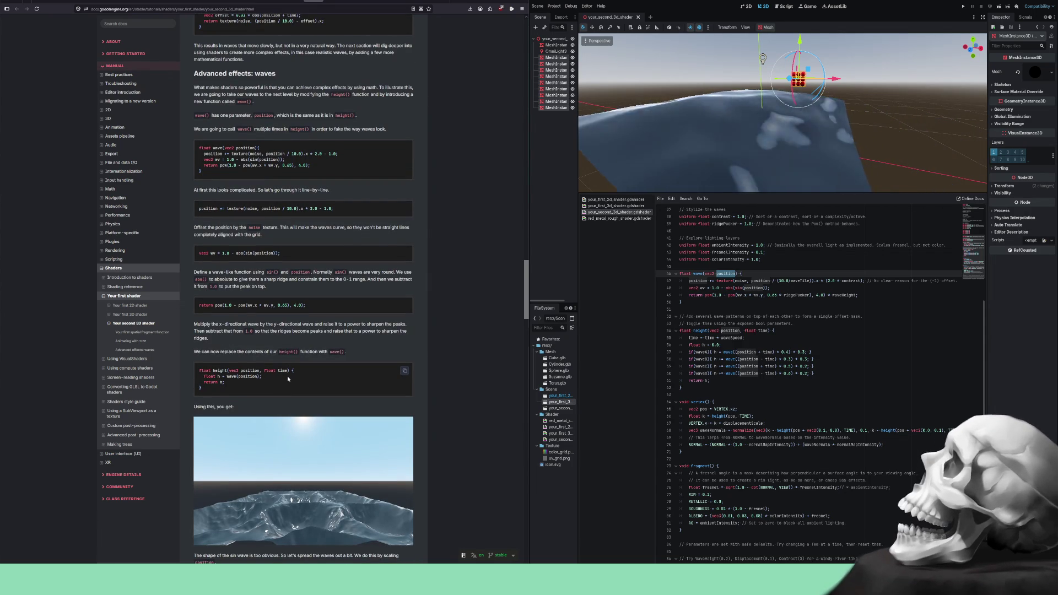
{"action": "scroll", "coordinate": [292, 372], "scroll_direction": "down", "scroll_amount": 4}
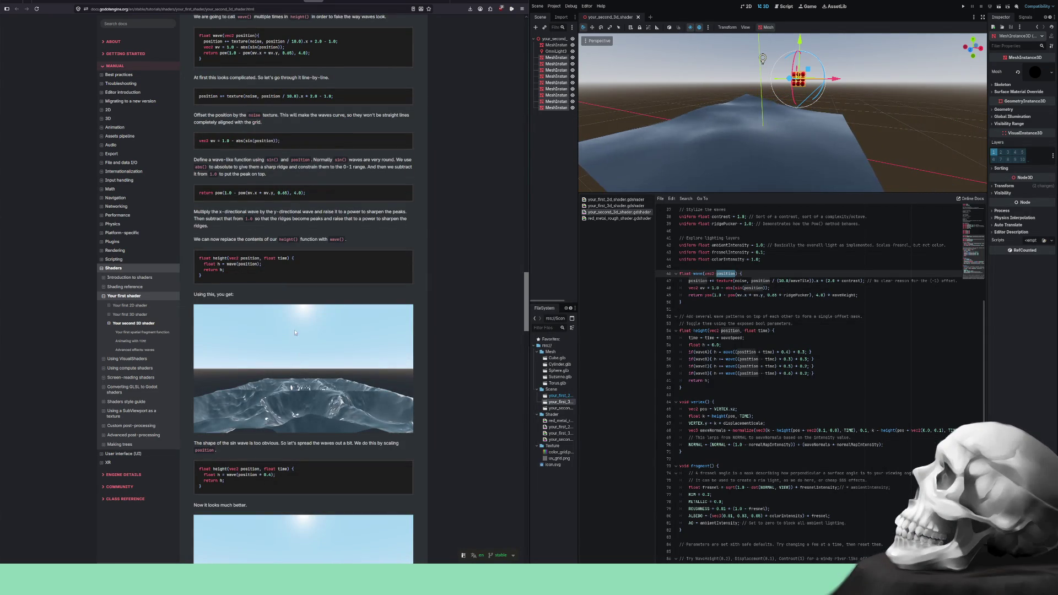
{"action": "scroll", "coordinate": [270, 309], "scroll_direction": "down", "scroll_amount": 2}
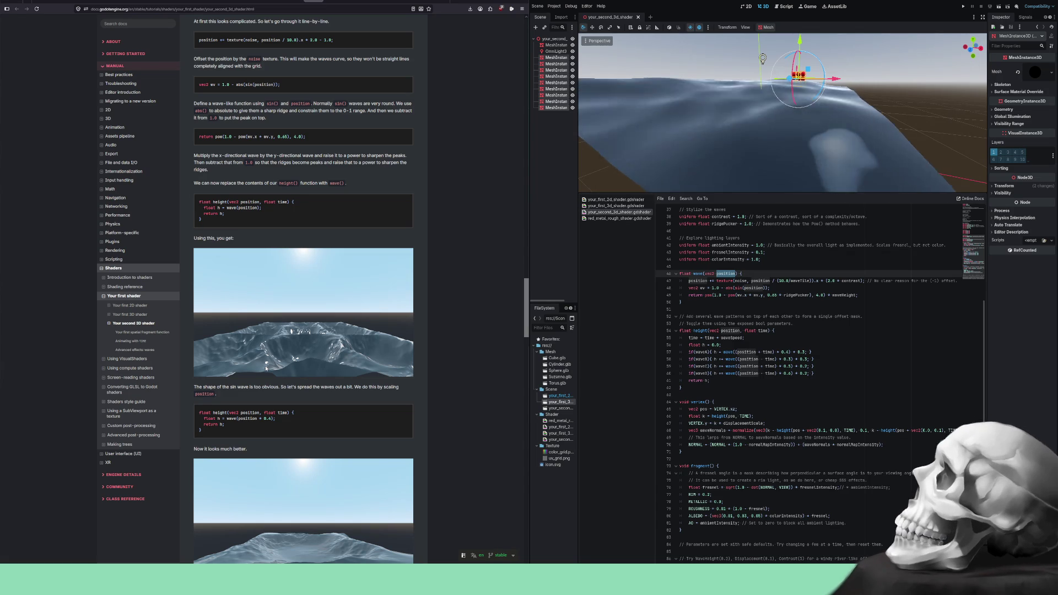
{"action": "scroll", "coordinate": [250, 385], "scroll_direction": "down", "scroll_amount": 1}
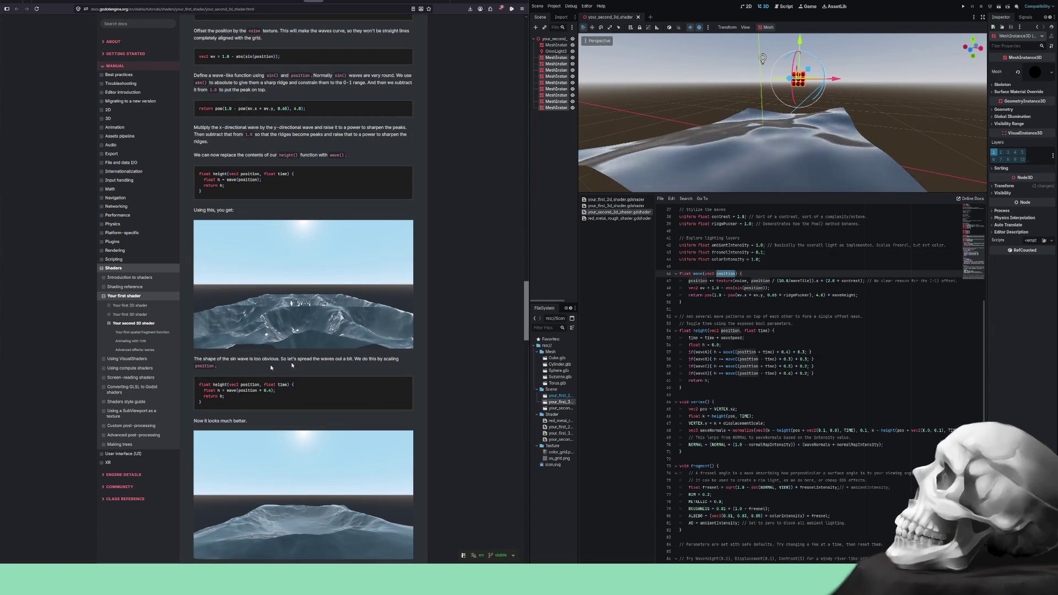
{"action": "scroll", "coordinate": [277, 383], "scroll_direction": "down", "scroll_amount": 3}
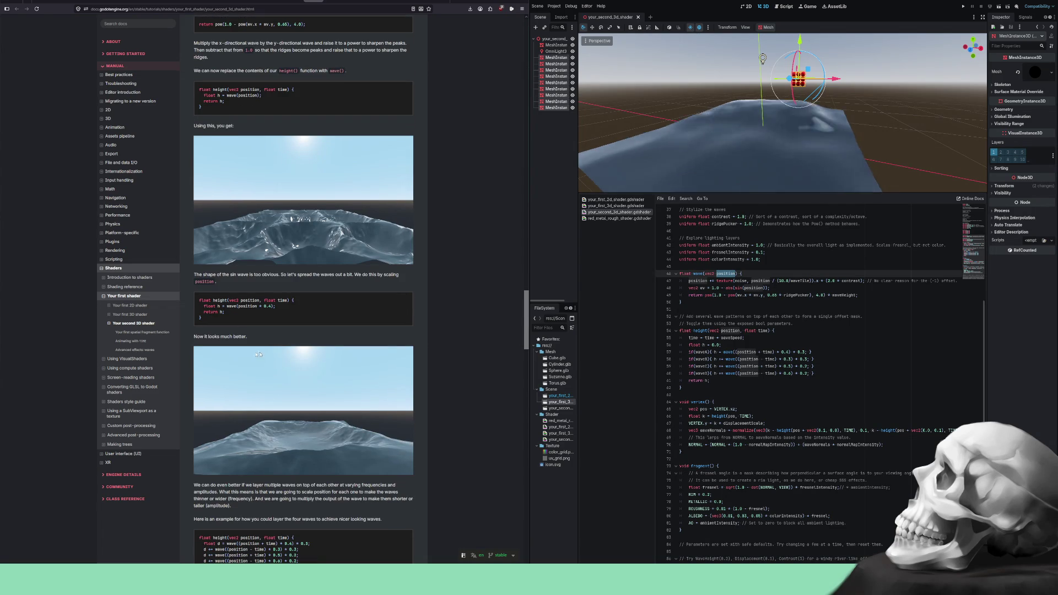
{"action": "scroll", "coordinate": [213, 347], "scroll_direction": "down", "scroll_amount": 1}
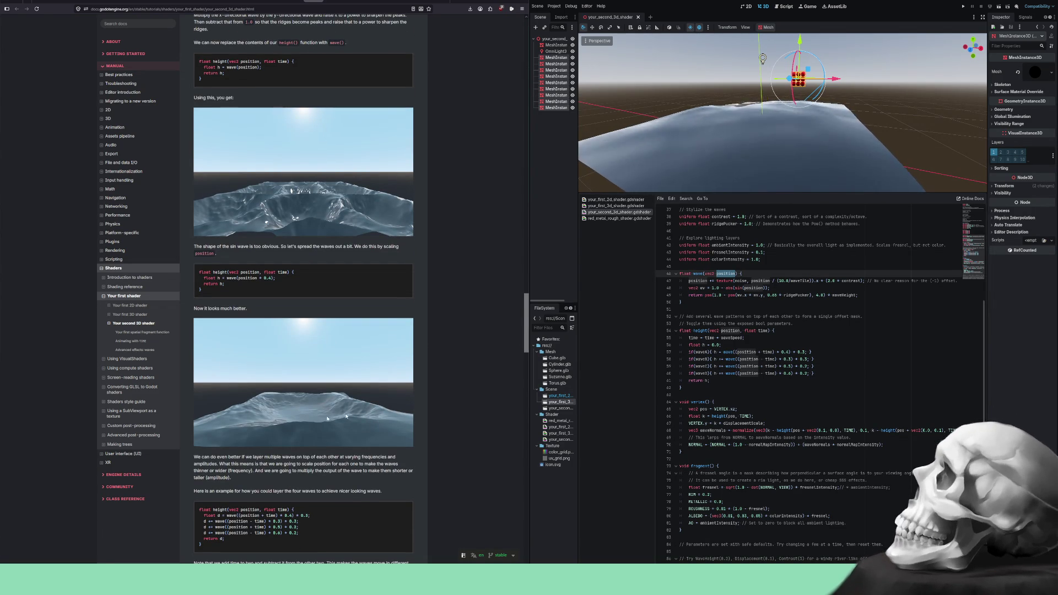
{"action": "scroll", "coordinate": [328, 418], "scroll_direction": "down", "scroll_amount": 4}
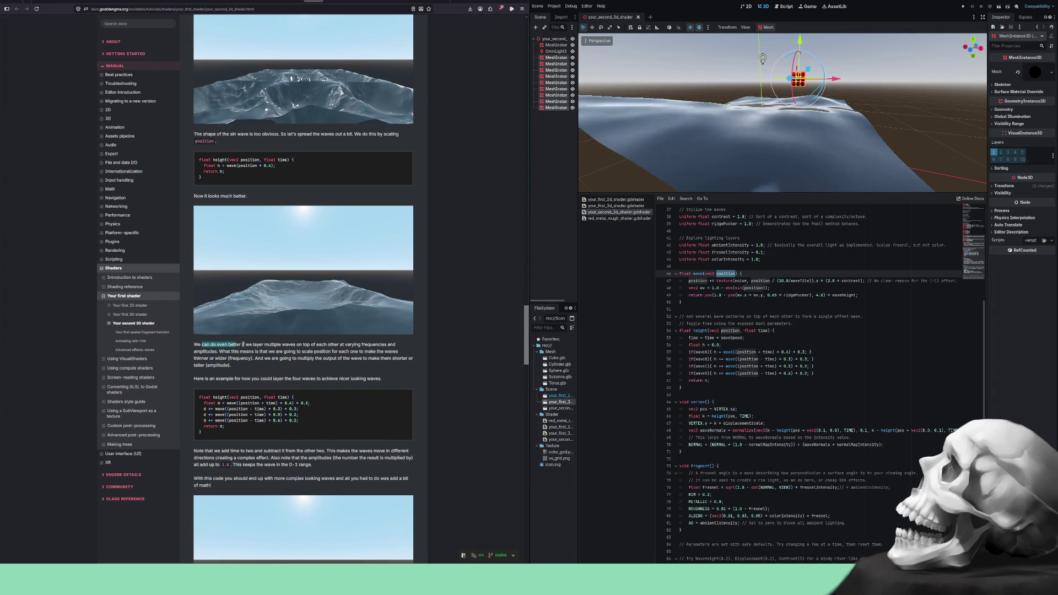
- Mark the docs sentences explaining wave layering, frequency and multiplying each wave's output
{"action": "left_click_drag", "start_coordinate": [243, 345], "coordinate": [250, 345]}
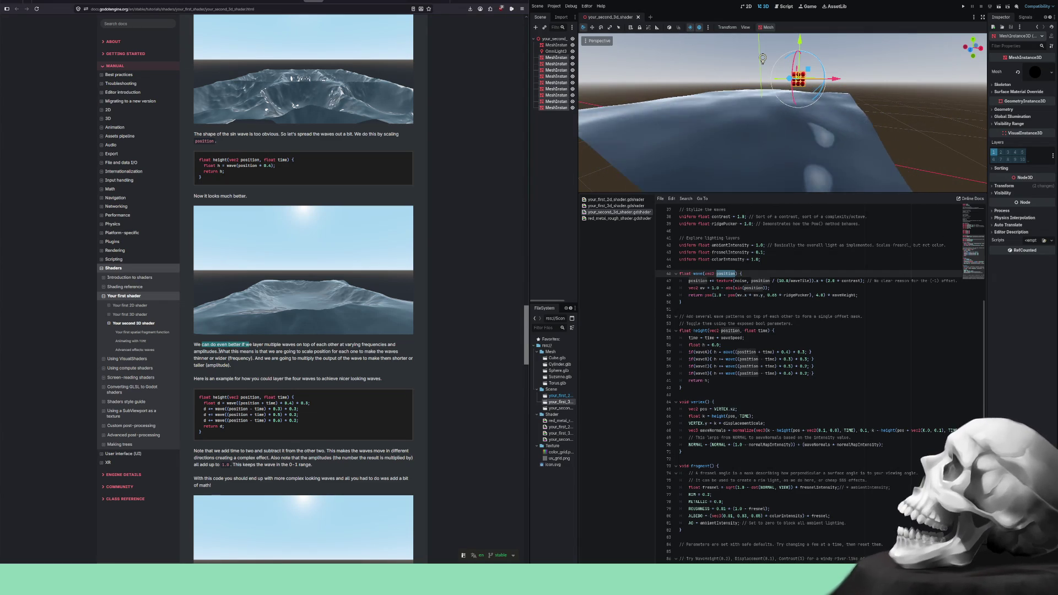
{"action": "left_click_drag", "start_coordinate": [237, 353], "coordinate": [334, 350]}
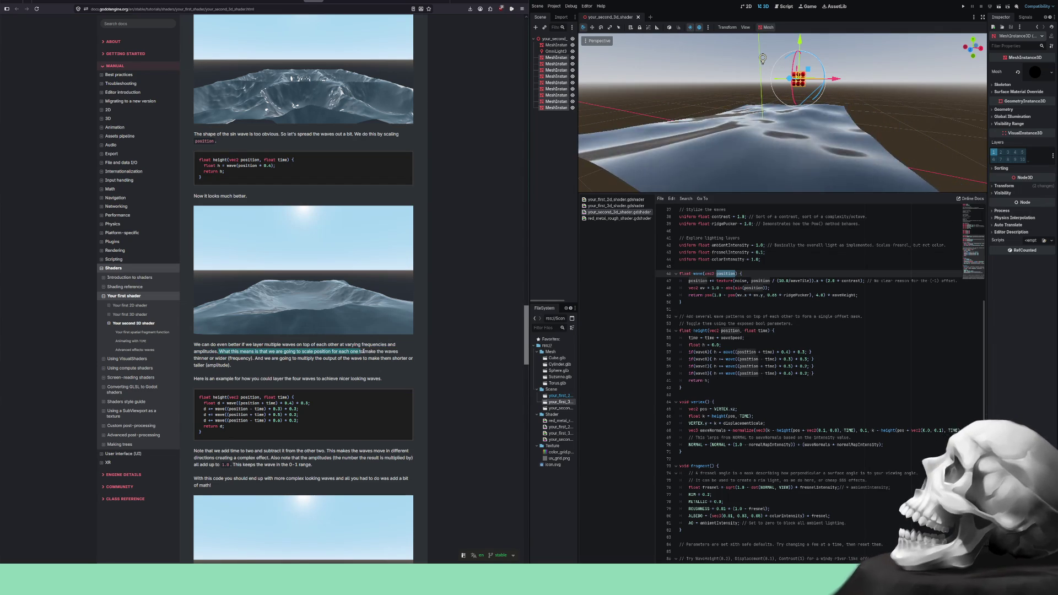
{"action": "left_click_drag", "start_coordinate": [305, 354], "coordinate": [237, 358]}
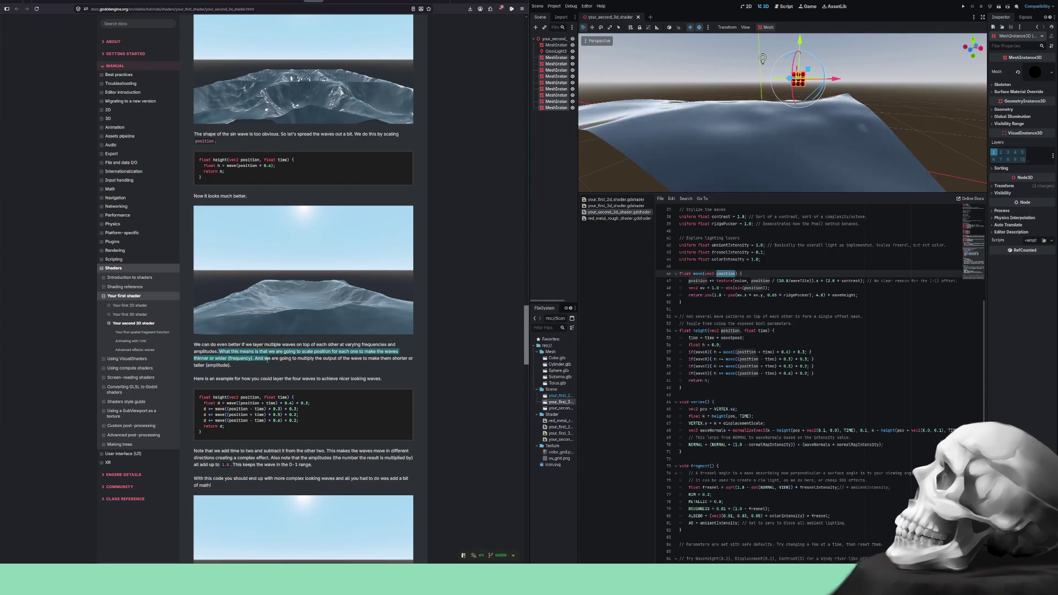
{"action": "left_click_drag", "start_coordinate": [287, 359], "coordinate": [366, 358]}
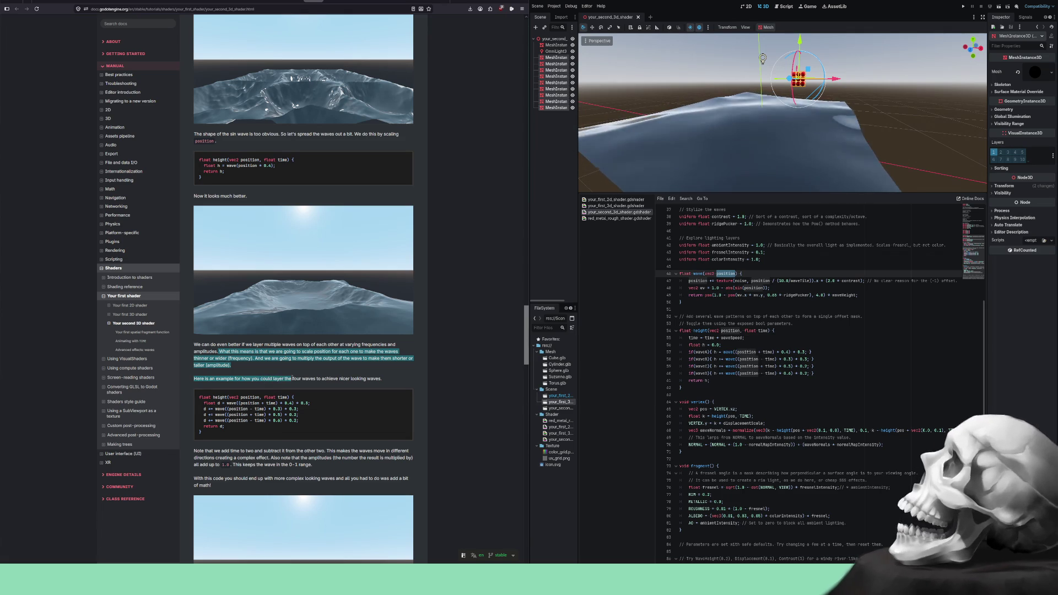
{"action": "left_click_drag", "start_coordinate": [338, 378], "coordinate": [359, 378]}
- Mark the four-wave height() code lines and the note about adding and subtracting time
{"action": "scroll", "coordinate": [288, 364], "scroll_direction": "down", "scroll_amount": 3}
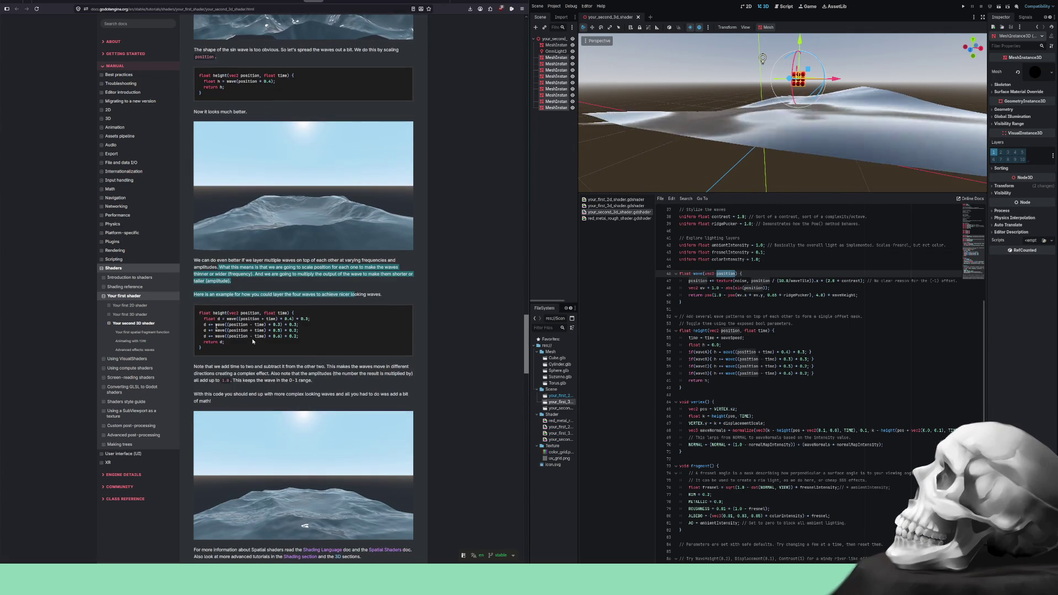
{"action": "mouse_move", "coordinate": [203, 313]}
{"action": "left_mouse_down"}
{"action": "mouse_move", "coordinate": [308, 322]}
{"action": "mouse_move", "coordinate": [214, 330]}
{"action": "left_mouse_up"}
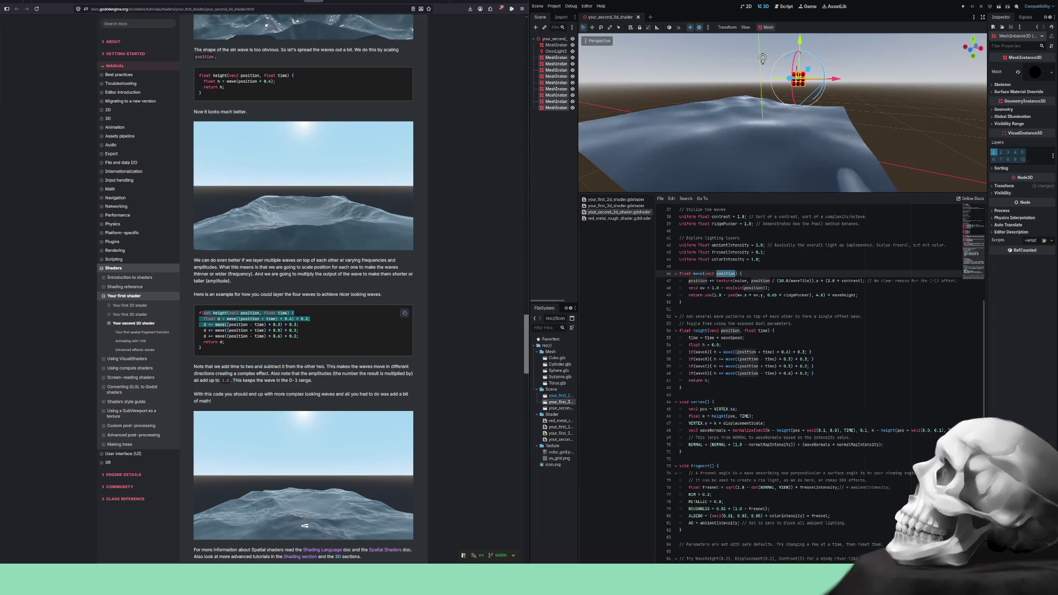
{"action": "left_click_drag", "start_coordinate": [283, 326], "coordinate": [240, 337]}
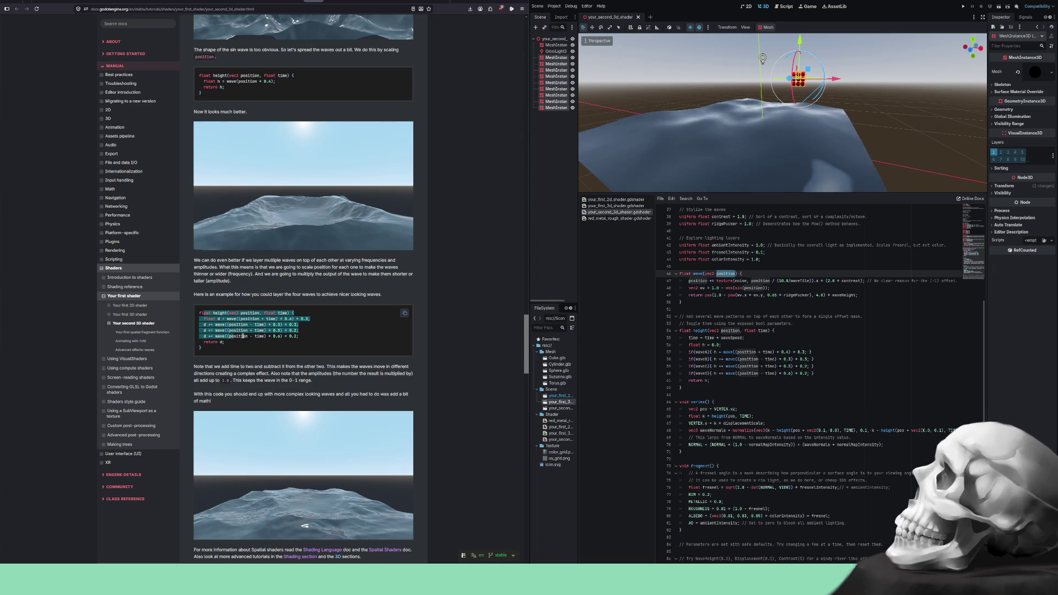
{"action": "mouse_move", "coordinate": [290, 318]}
{"action": "left_mouse_down"}
{"action": "mouse_move", "coordinate": [211, 319]}
{"action": "mouse_move", "coordinate": [299, 330]}
{"action": "left_mouse_up"}
{"action": "scroll", "coordinate": [209, 288], "scroll_direction": "down", "scroll_amount": 3}
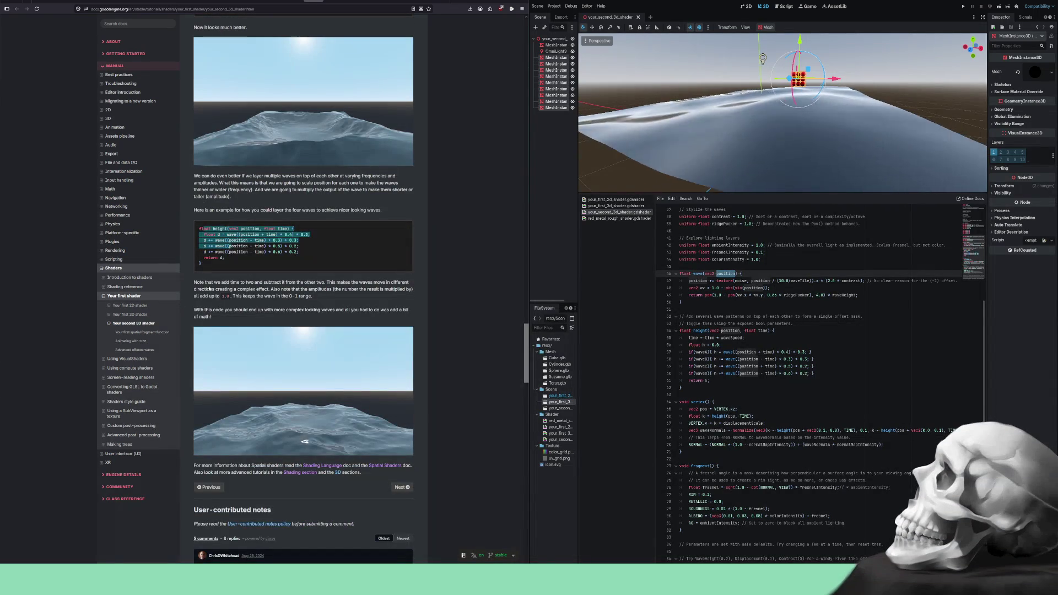
{"action": "left_click_drag", "start_coordinate": [209, 283], "coordinate": [252, 284]}
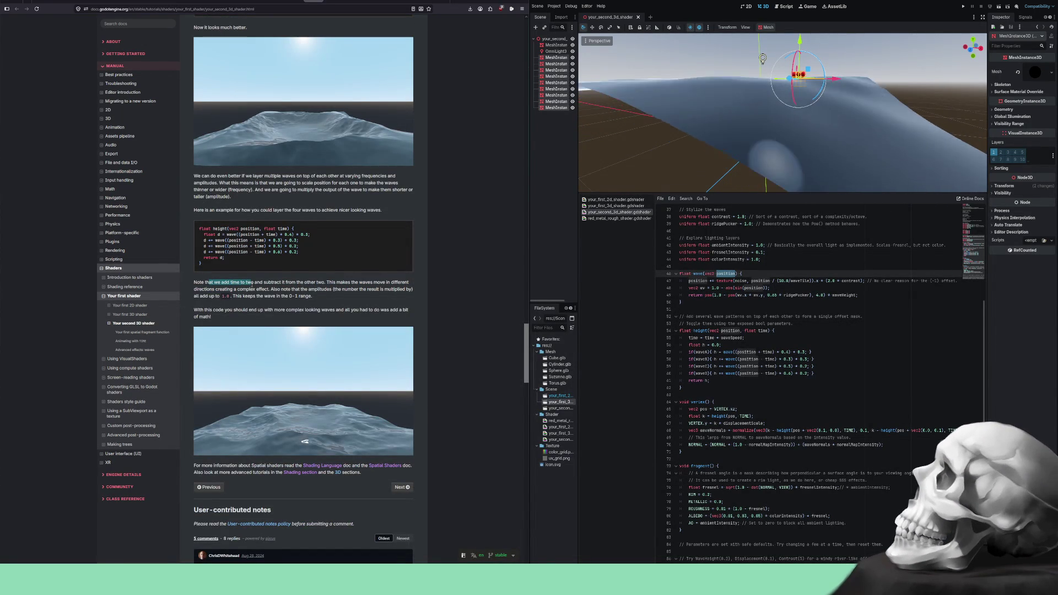
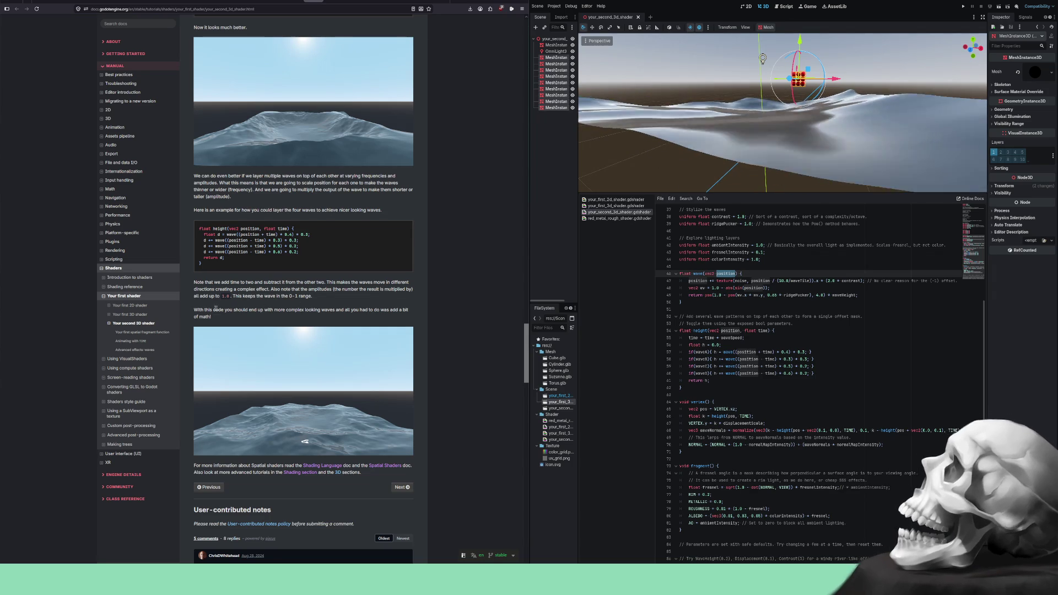
- Highlight the 'With this code…' sentence on more complex waves and scroll through the user comments
{"action": "left_click_drag", "start_coordinate": [232, 309], "coordinate": [381, 310]}
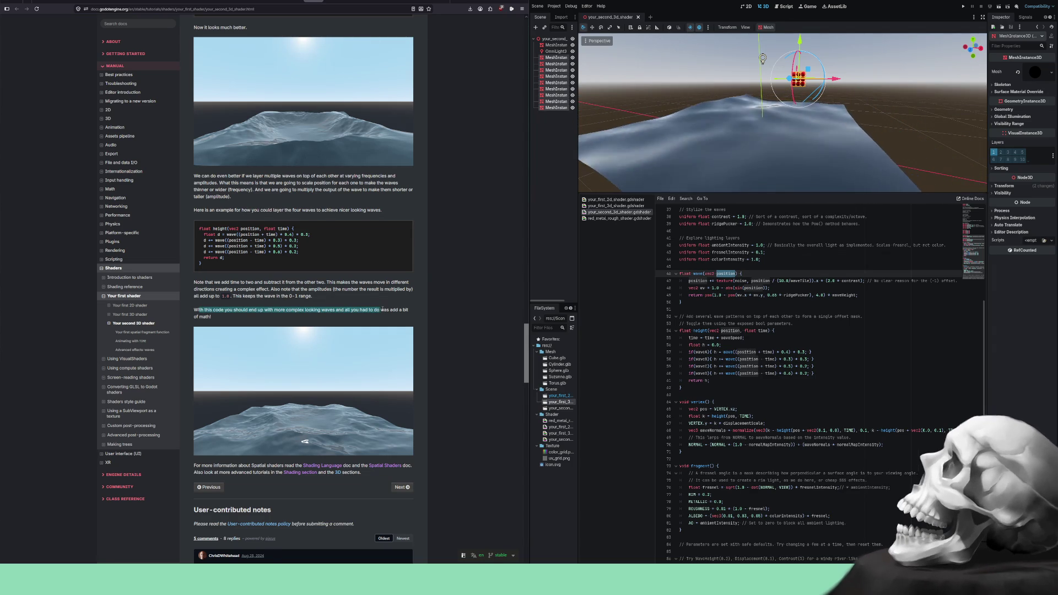
{"action": "left_click_drag", "start_coordinate": [381, 309], "coordinate": [263, 312]}
{"action": "scroll", "coordinate": [263, 311], "scroll_direction": "down", "scroll_amount": 1}
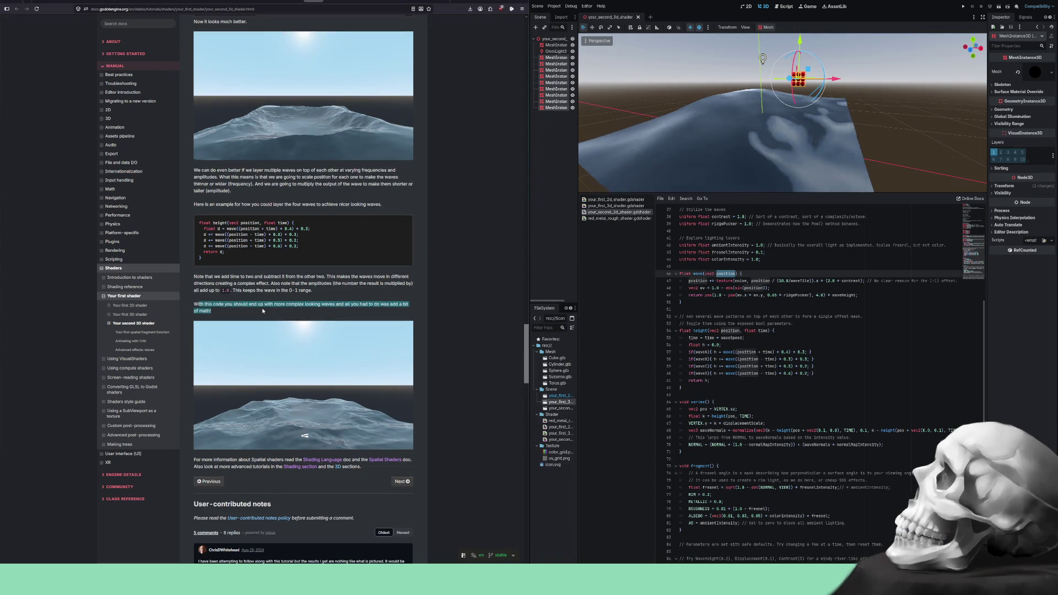
{"action": "scroll", "coordinate": [262, 312], "scroll_direction": "down", "scroll_amount": 3}
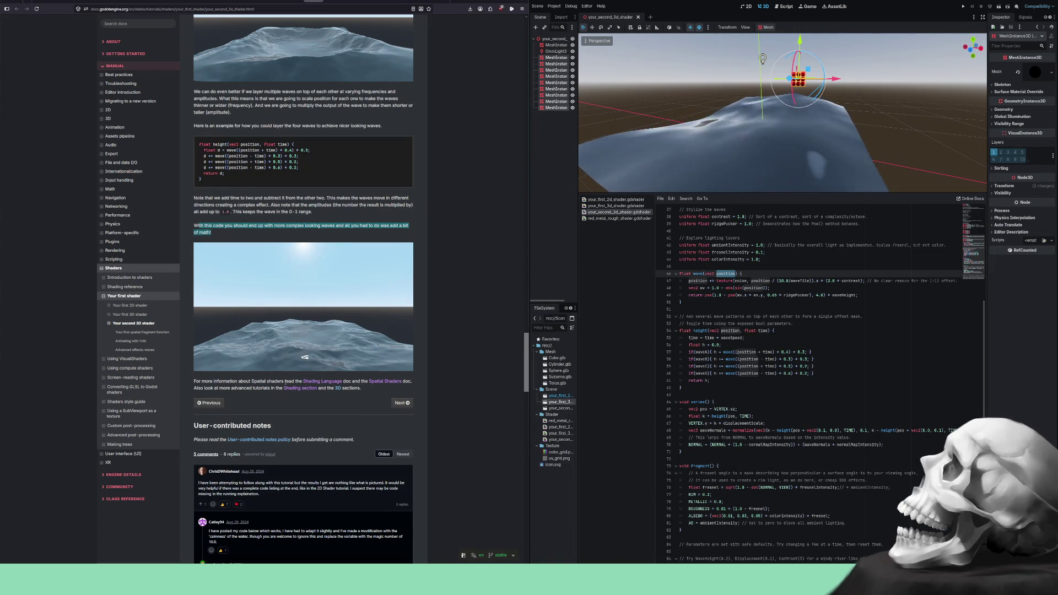
{"action": "scroll", "coordinate": [396, 359], "scroll_direction": "down", "scroll_amount": 10}
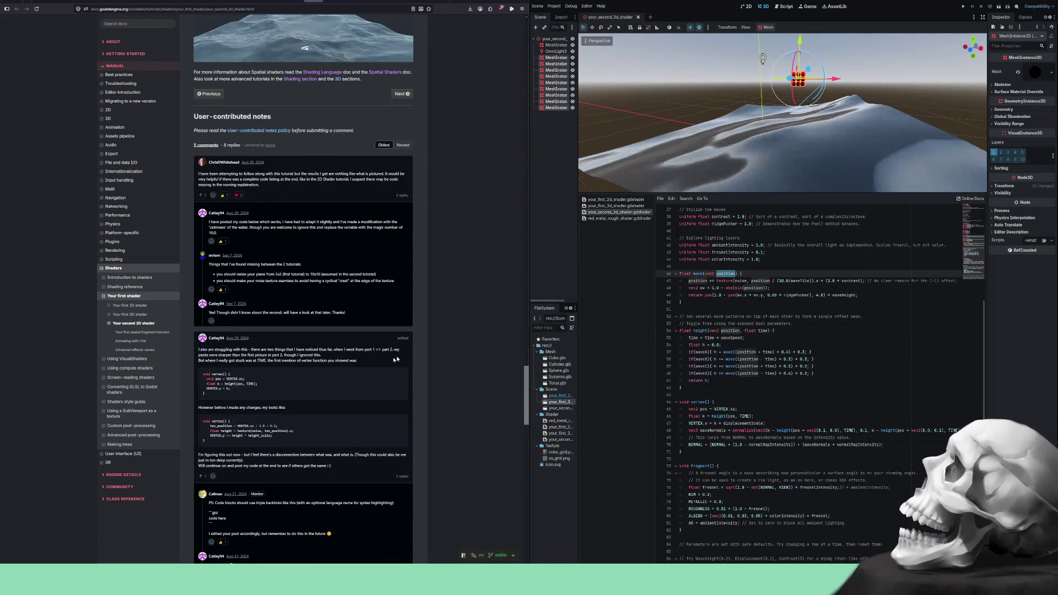
{"action": "scroll", "coordinate": [395, 359], "scroll_direction": "down", "scroll_amount": 15}
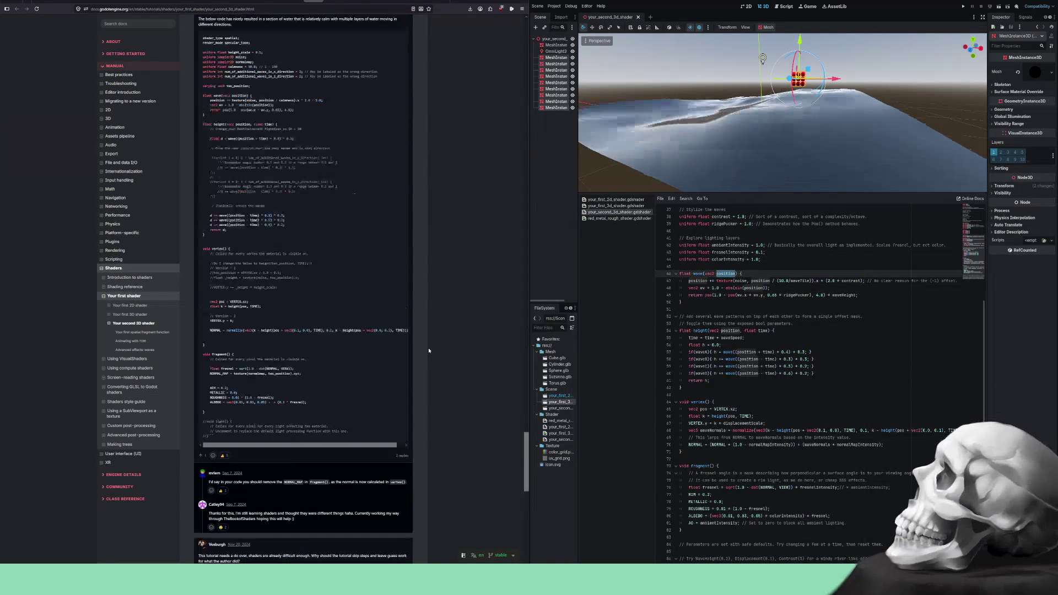
- Scroll back up to the noise-offset wave() section and enlarge Godot's 3D viewport
{"action": "scroll", "coordinate": [429, 350], "scroll_direction": "up", "scroll_amount": 20}
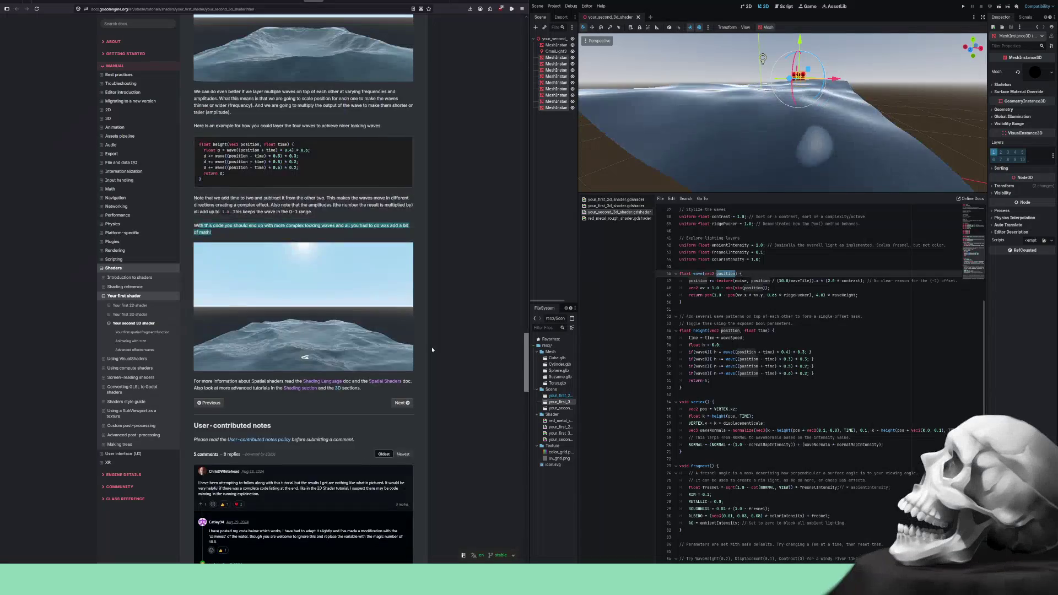
{"action": "scroll", "coordinate": [432, 346], "scroll_direction": "up", "scroll_amount": 15}
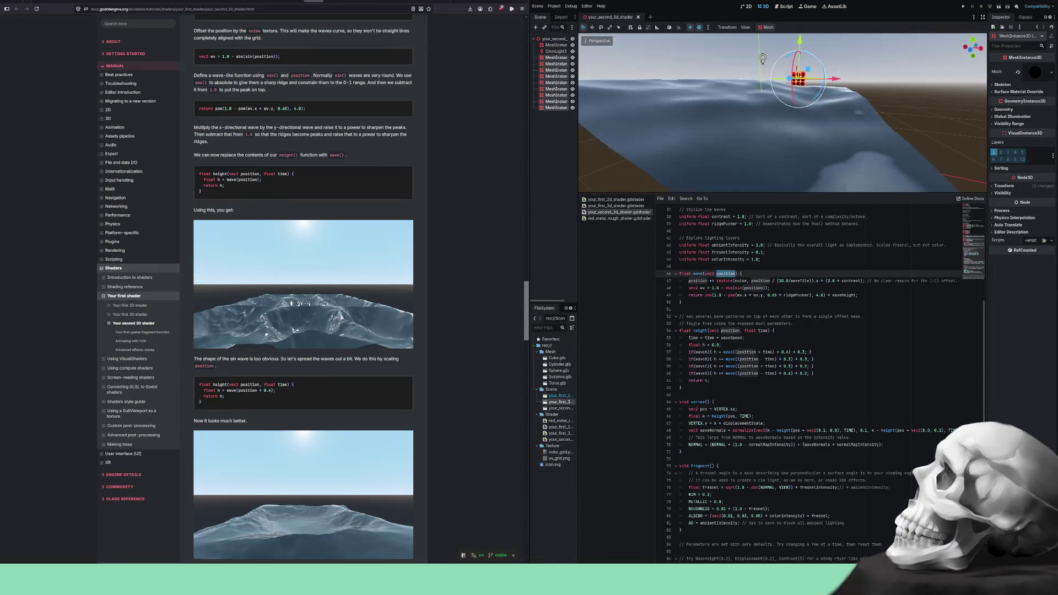
{"action": "scroll", "coordinate": [782, 113], "scroll_direction": "down", "scroll_amount": 5}
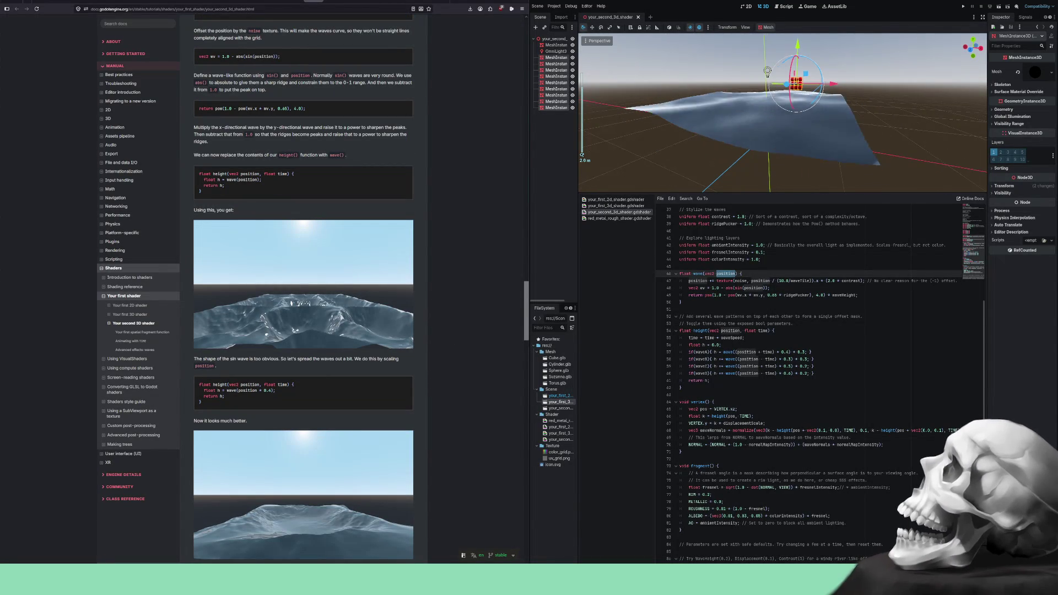
{"action": "scroll", "coordinate": [783, 136], "scroll_direction": "up", "scroll_amount": 3}
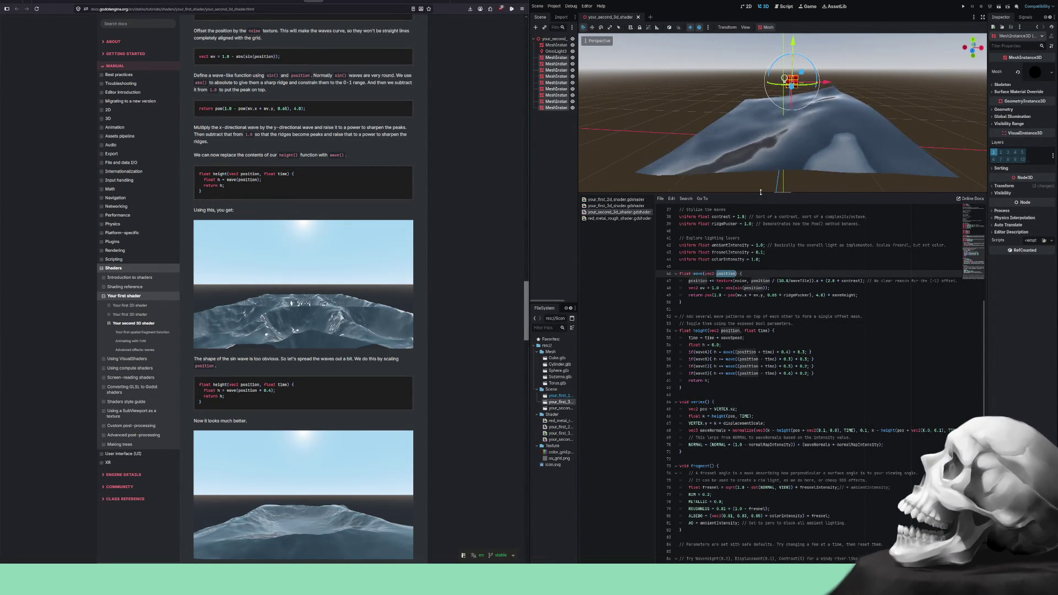
{"action": "mouse_move", "coordinate": [760, 192]}
{"action": "left_mouse_down"}
{"action": "mouse_move", "coordinate": [738, 384]}
{"action": "mouse_move", "coordinate": [738, 374]}
{"action": "left_mouse_up"}
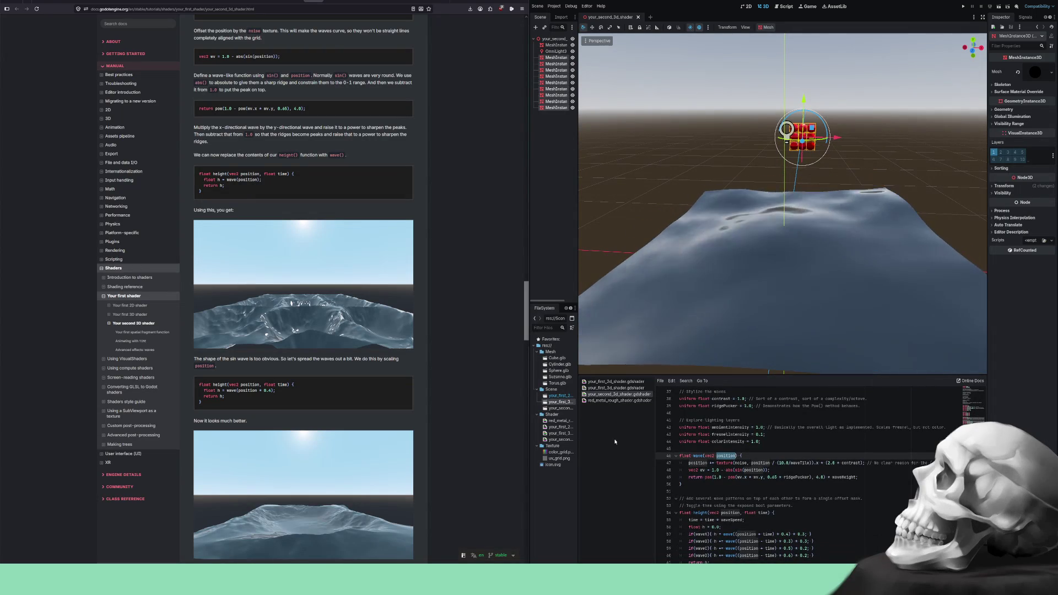
- Deselect the water mesh, orbit to a low side-on view, clear the code selection, then go back
{"action": "left_click", "coordinate": [787, 228]}
{"action": "left_click_drag", "start_coordinate": [787, 228], "coordinate": [708, 123]}
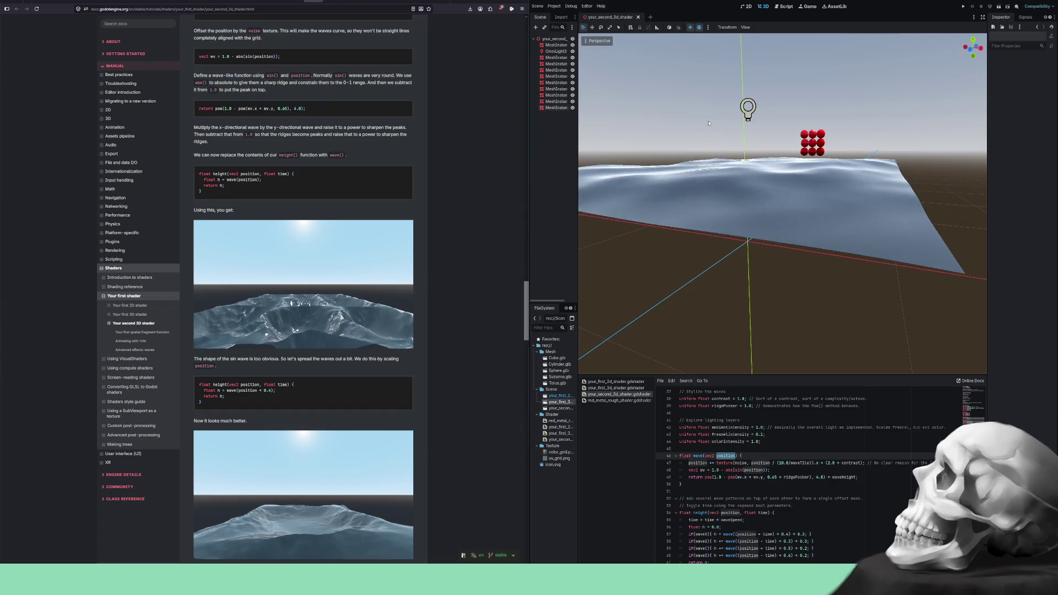
{"action": "left_click", "coordinate": [760, 450]}
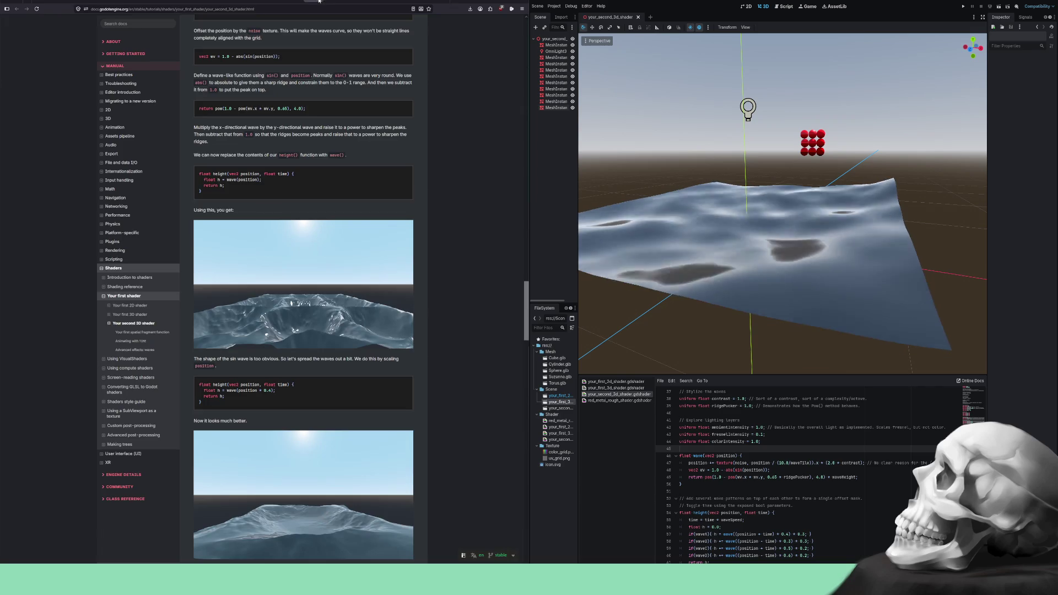
{"action": "key", "text": "alt+Left"}
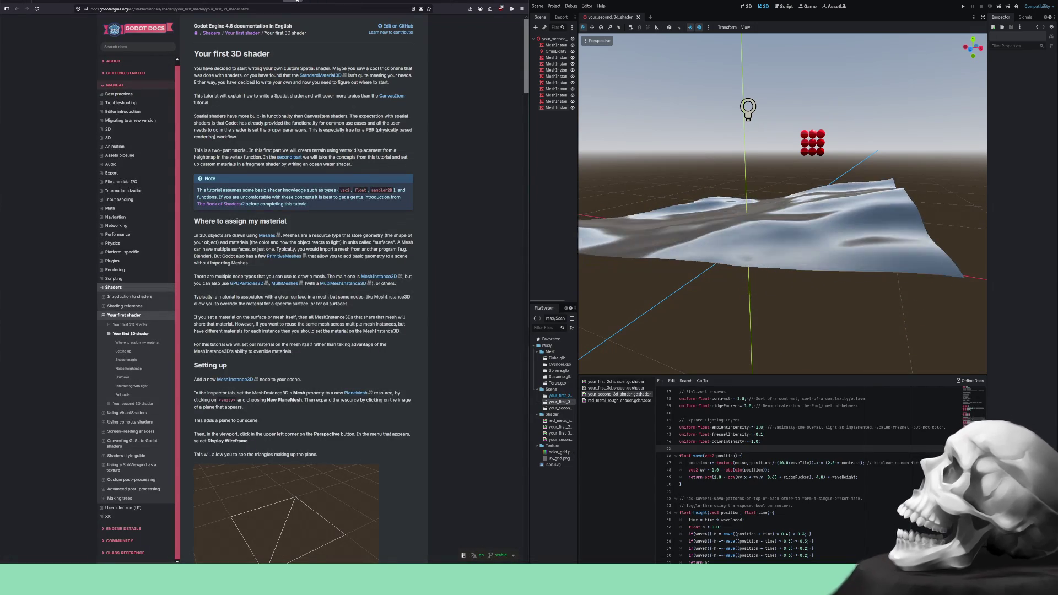
- Step back and forward through the shader docs history to the Introduction to shaders page
{"action": "key", "text": "alt+Left"}
{"action": "key", "text": "alt+Left"}
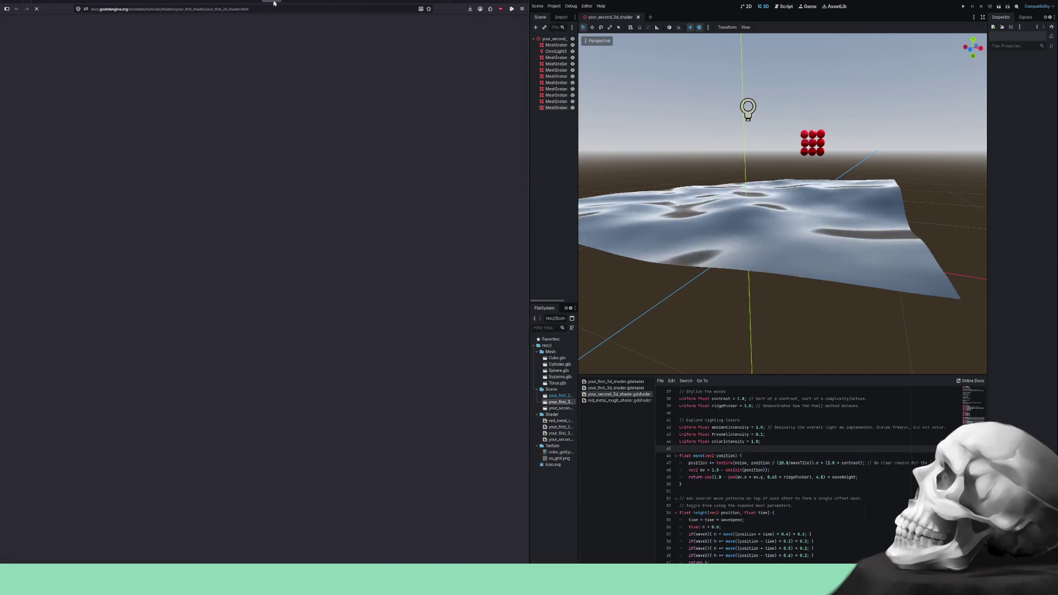
{"action": "key", "text": "alt+Right"}
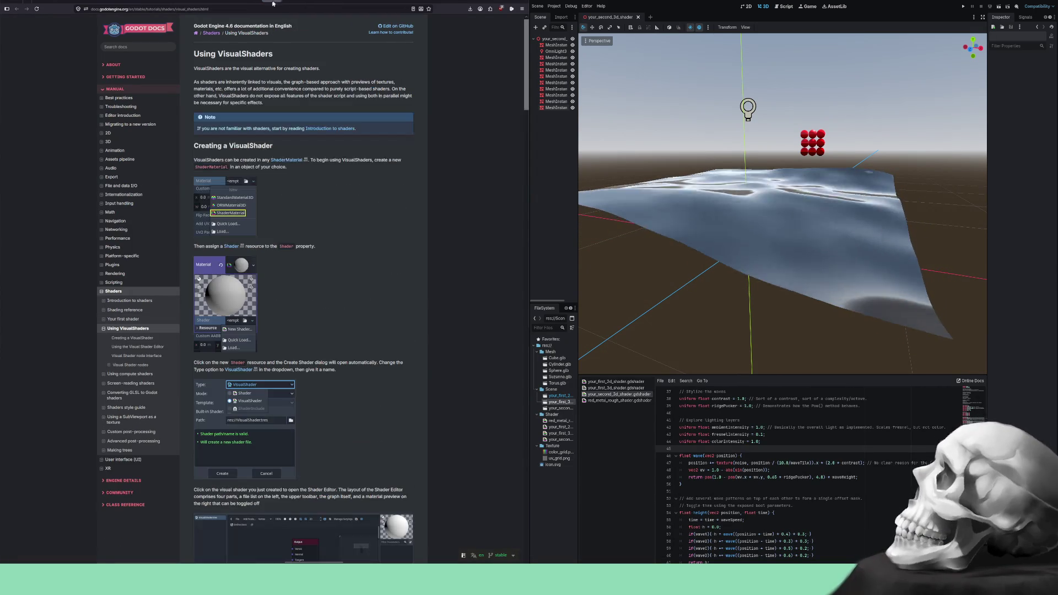
{"action": "key", "text": "ctrl+t"}
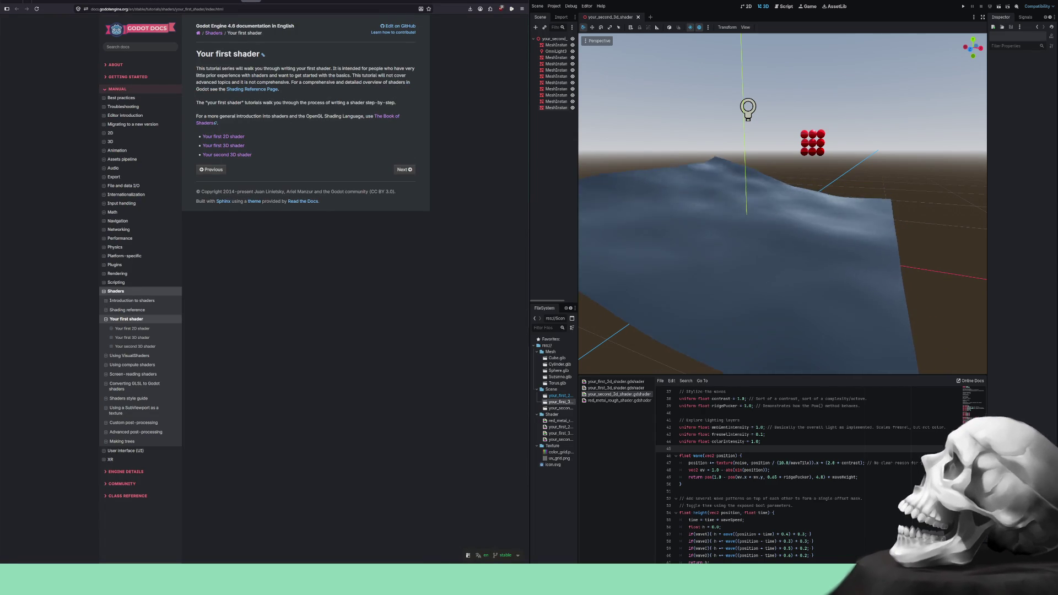
{"action": "key", "text": "alt+Left"}
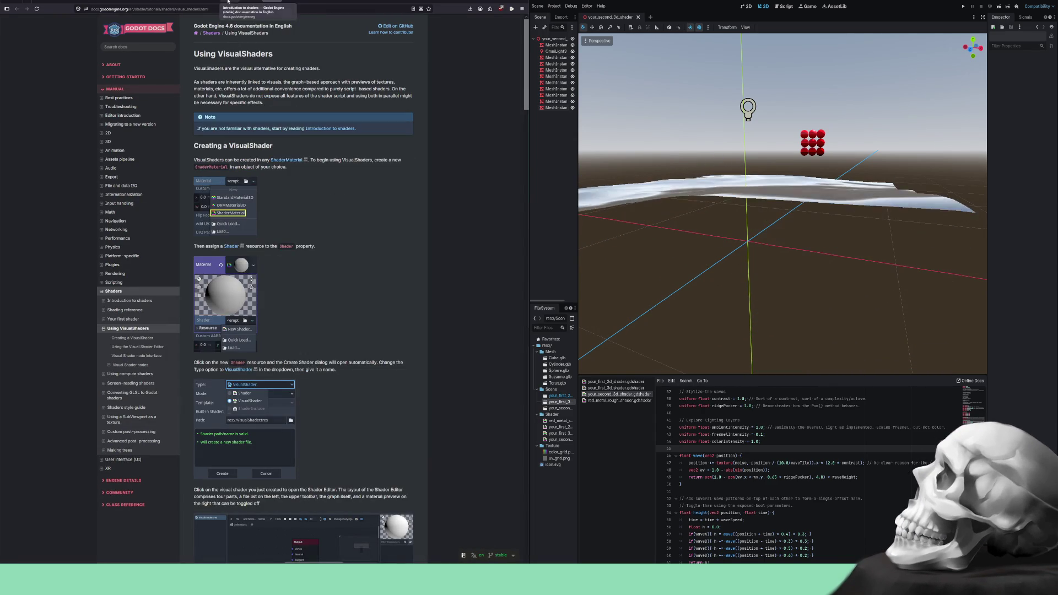
{"action": "key", "text": "alt+Left"}
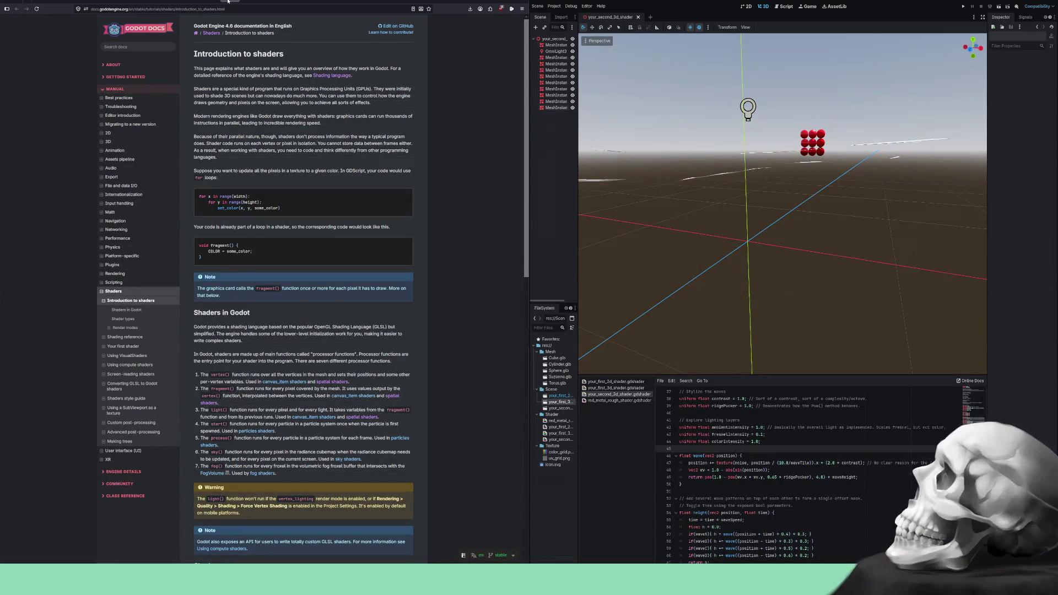
- Skim Introduction to shaders, peek at the Shaders index, then return forward to Using VisualShaders
{"action": "scroll", "coordinate": [294, 139], "scroll_direction": "down", "scroll_amount": 15}
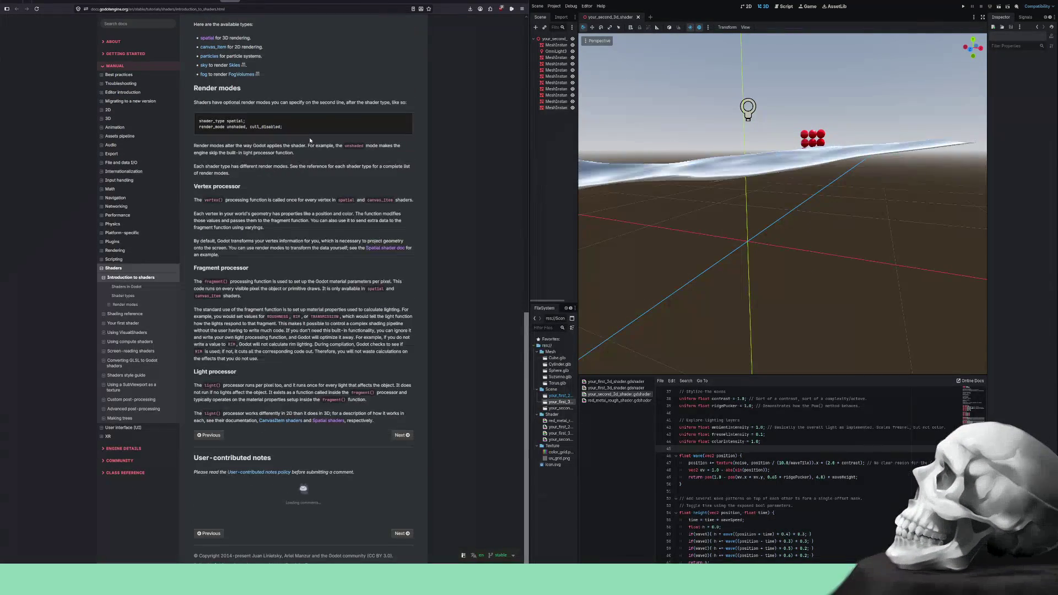
{"action": "scroll", "coordinate": [310, 141], "scroll_direction": "up", "scroll_amount": 15}
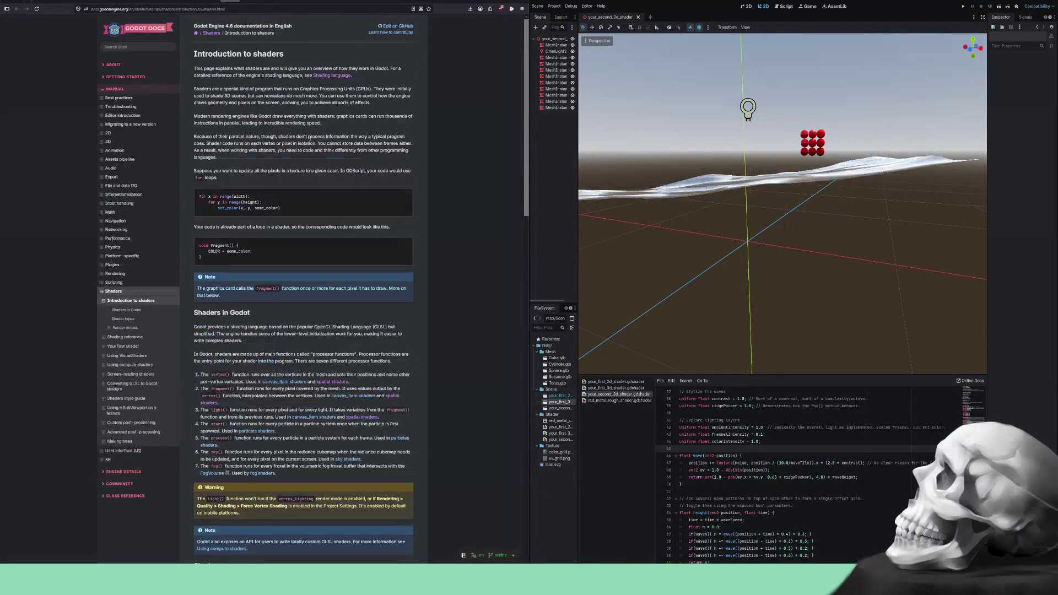
{"action": "scroll", "coordinate": [310, 139], "scroll_direction": "down", "scroll_amount": 3}
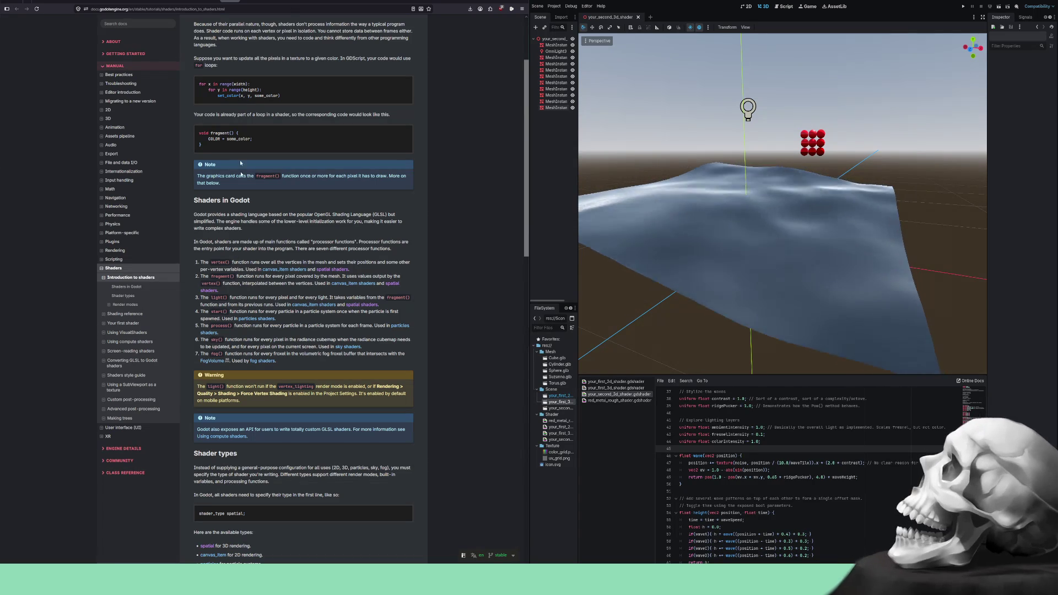
{"action": "key", "text": "alt+Left"}
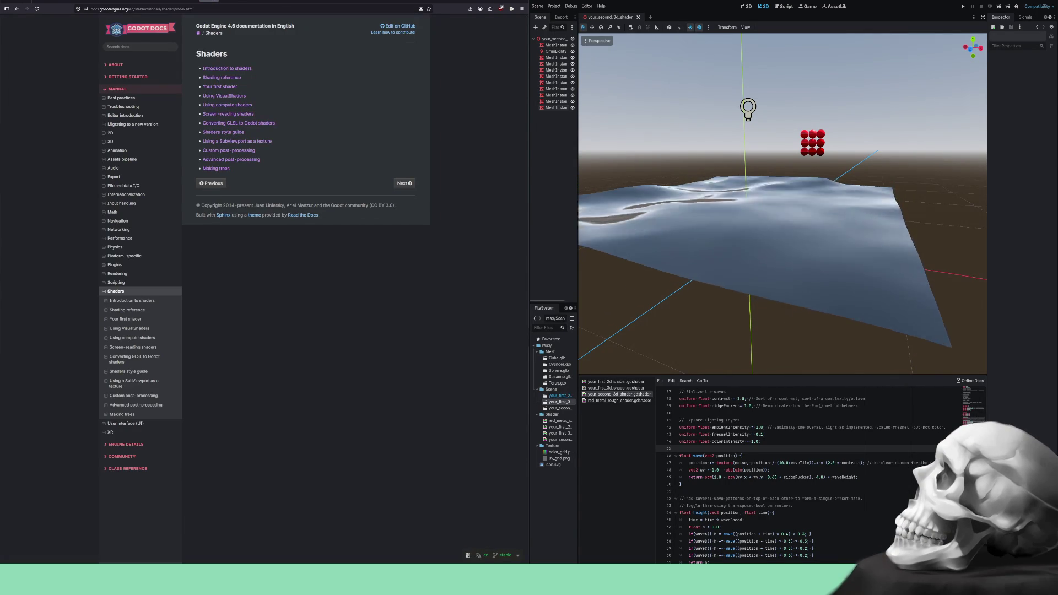
{"action": "key", "text": "alt+Right"}
{"action": "key", "text": "alt+Right"}
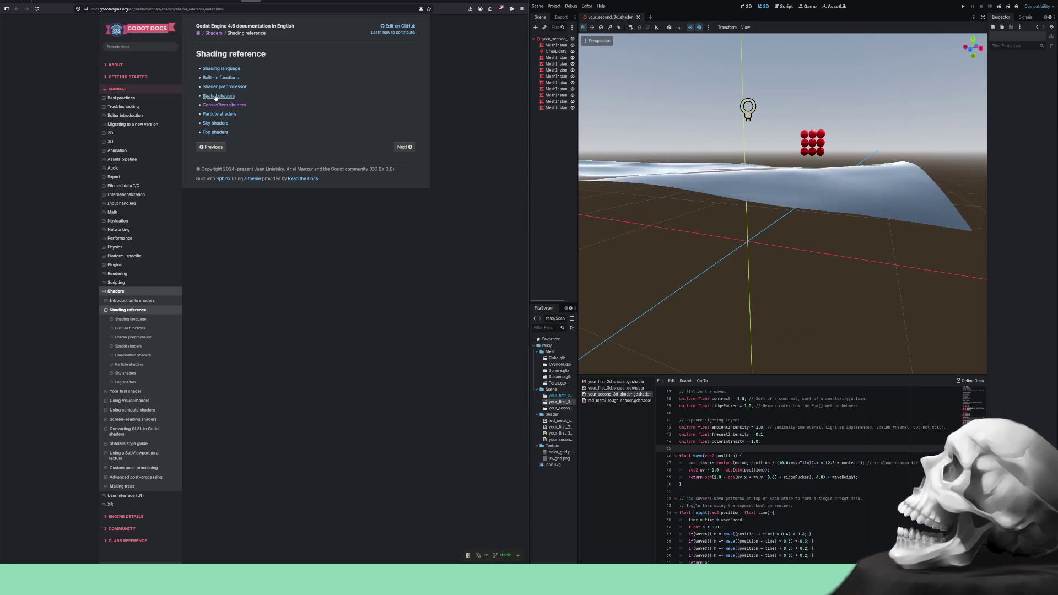
{"action": "key", "text": "alt+Right"}
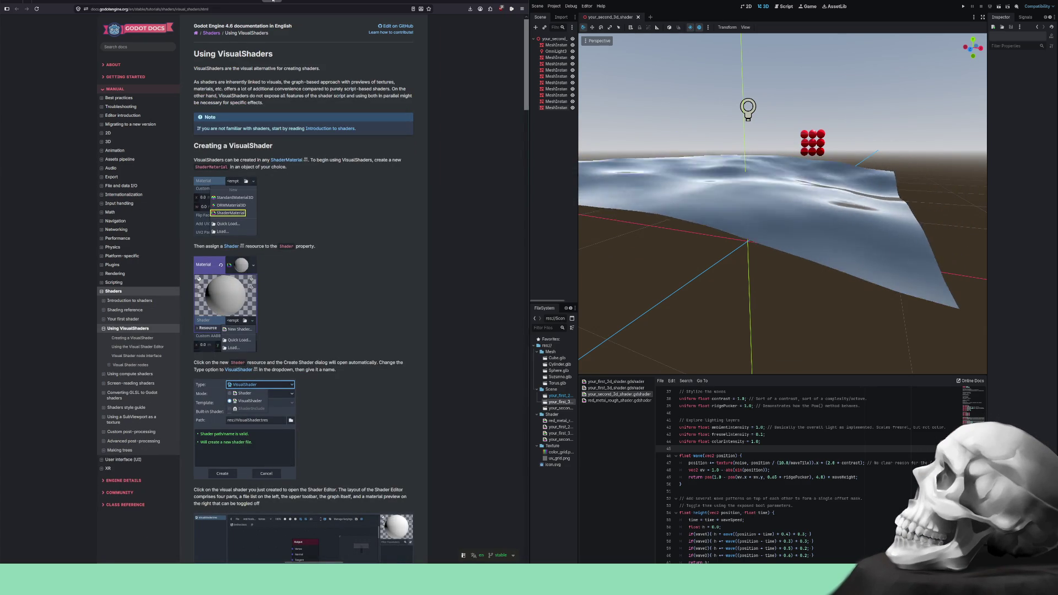
- Scroll down the Using VisualShaders page, then back up toward the title and Creating a VisualShader section
{"action": "scroll", "coordinate": [326, 145], "scroll_direction": "down", "scroll_amount": 7}
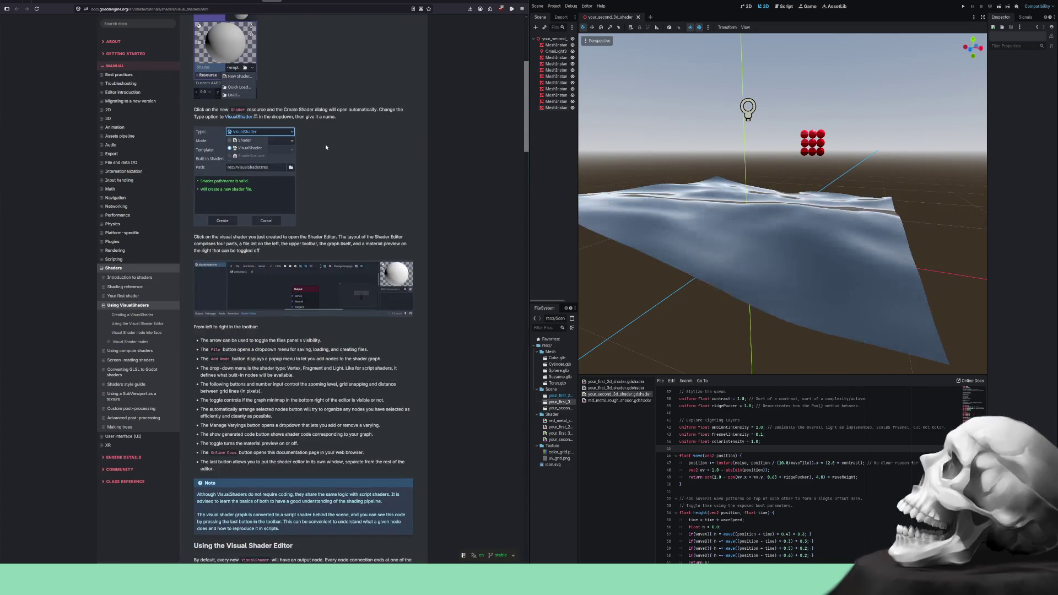
{"action": "scroll", "coordinate": [326, 146], "scroll_direction": "down", "scroll_amount": 10}
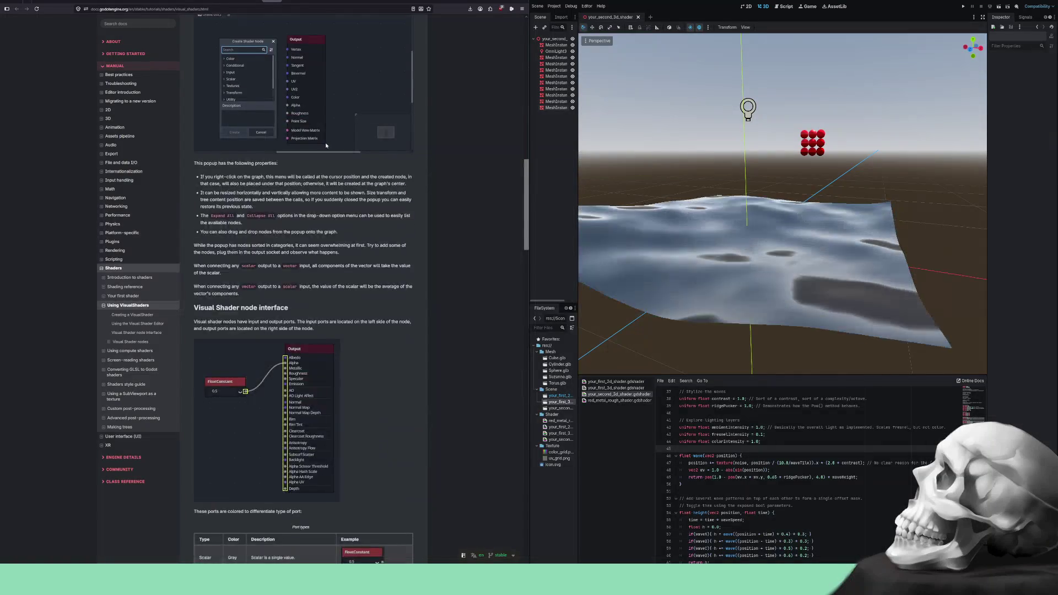
{"action": "scroll", "coordinate": [326, 145], "scroll_direction": "down", "scroll_amount": 7}
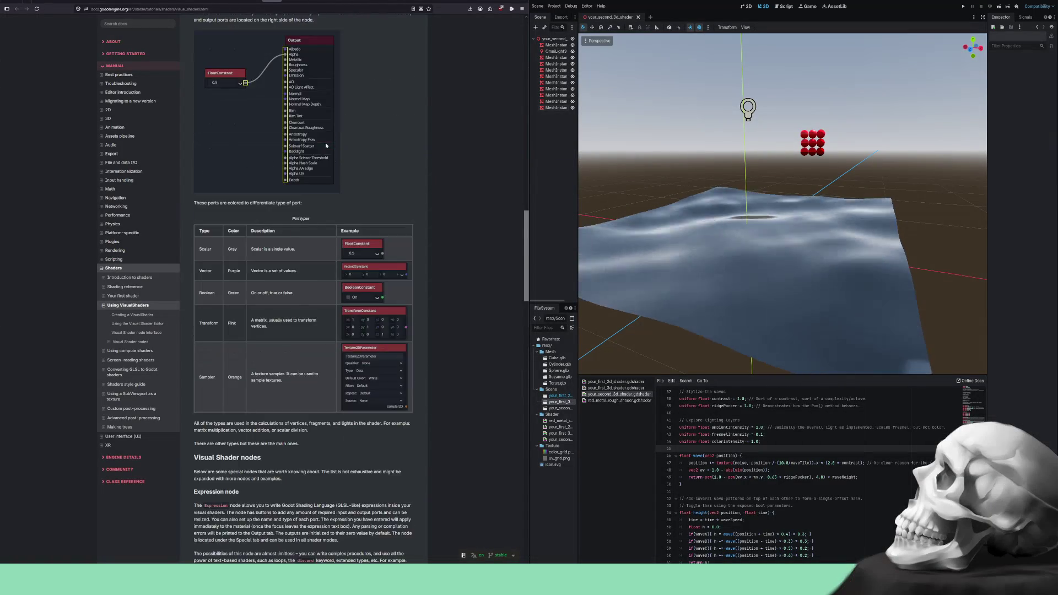
{"action": "scroll", "coordinate": [326, 146], "scroll_direction": "down", "scroll_amount": 6}
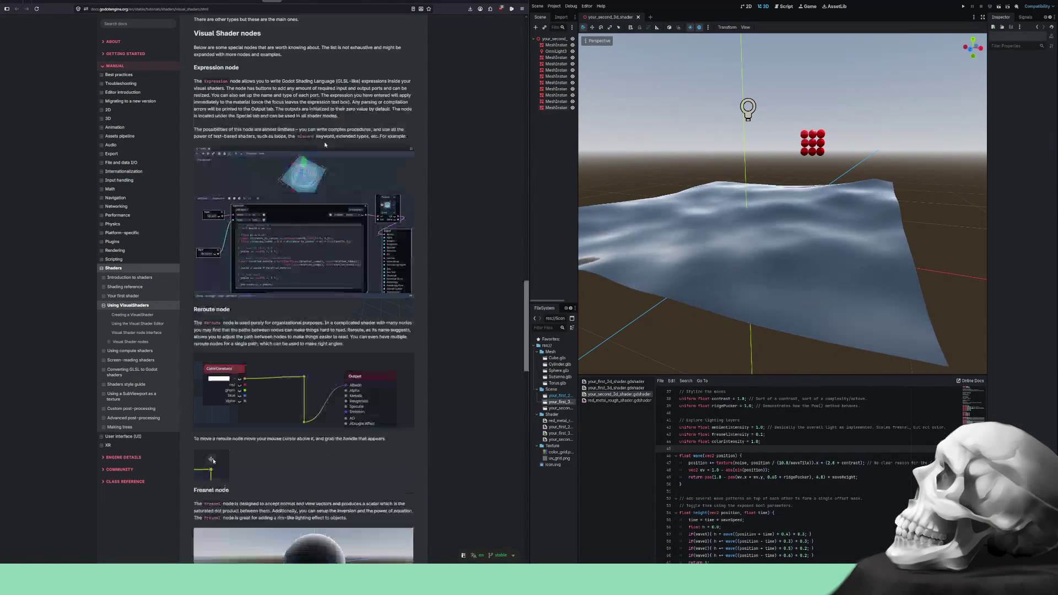
{"action": "scroll", "coordinate": [325, 145], "scroll_direction": "down", "scroll_amount": 2}
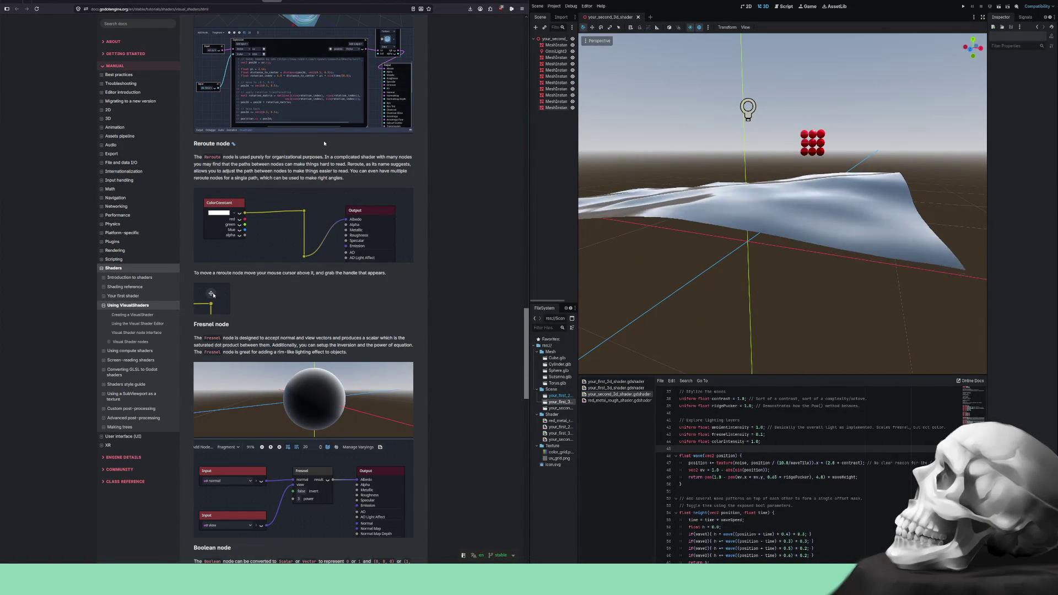
{"action": "scroll", "coordinate": [324, 143], "scroll_direction": "down", "scroll_amount": 5}
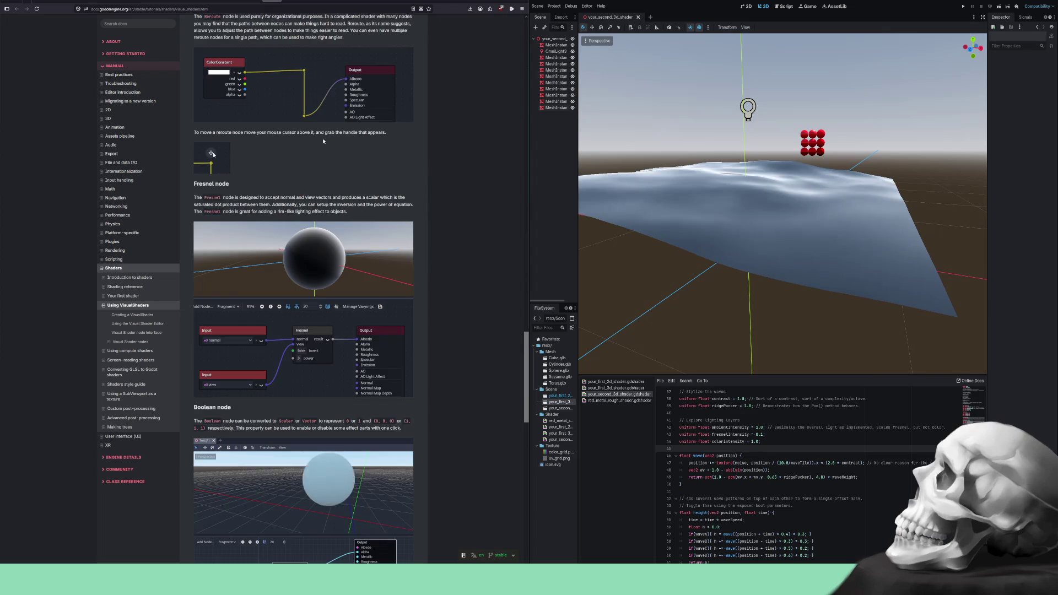
{"action": "scroll", "coordinate": [322, 134], "scroll_direction": "down", "scroll_amount": 8}
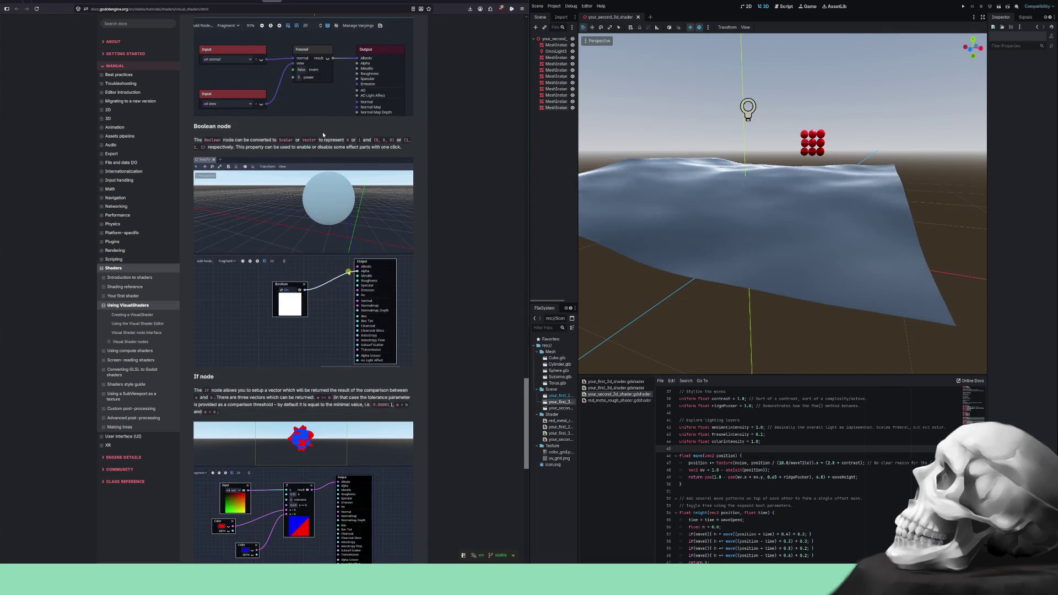
{"action": "scroll", "coordinate": [322, 133], "scroll_direction": "down", "scroll_amount": 5}
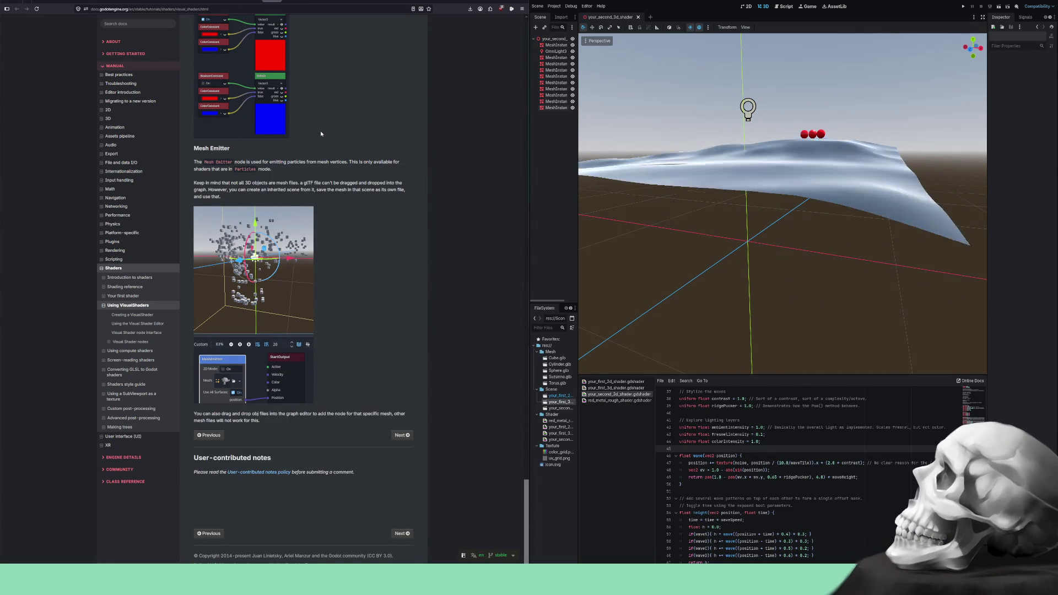
{"action": "scroll", "coordinate": [321, 134], "scroll_direction": "up", "scroll_amount": 15}
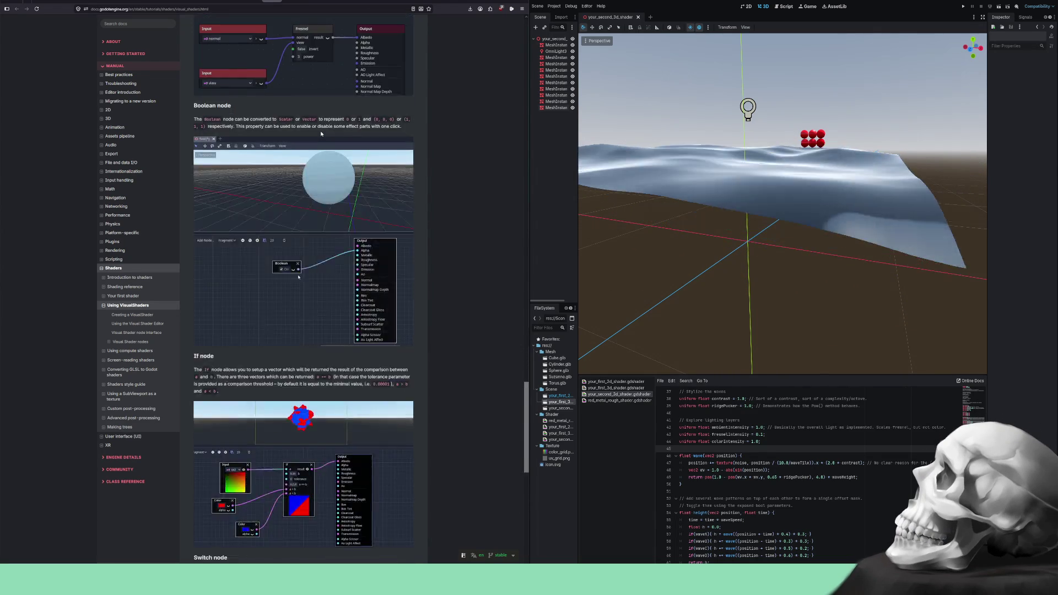
{"action": "scroll", "coordinate": [321, 134], "scroll_direction": "up", "scroll_amount": 12}
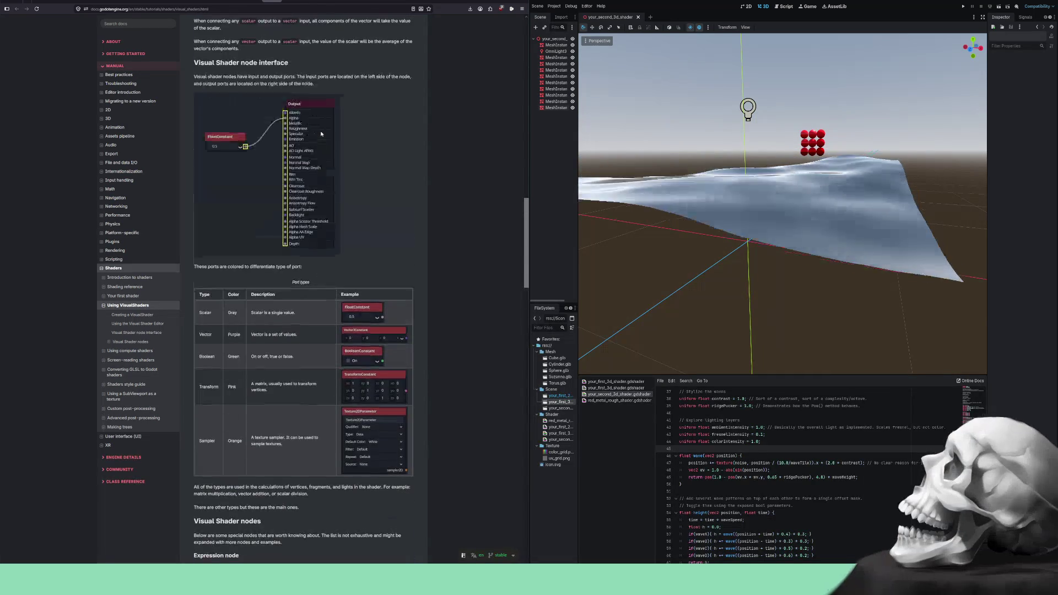
{"action": "scroll", "coordinate": [321, 134], "scroll_direction": "up", "scroll_amount": 15}
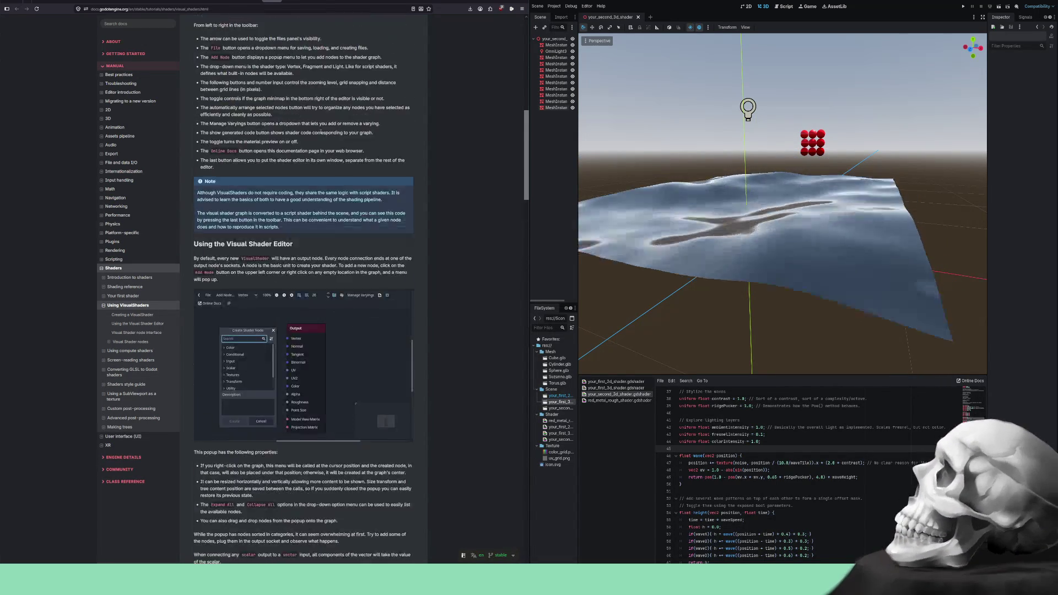
{"action": "scroll", "coordinate": [321, 133], "scroll_direction": "up", "scroll_amount": 10}
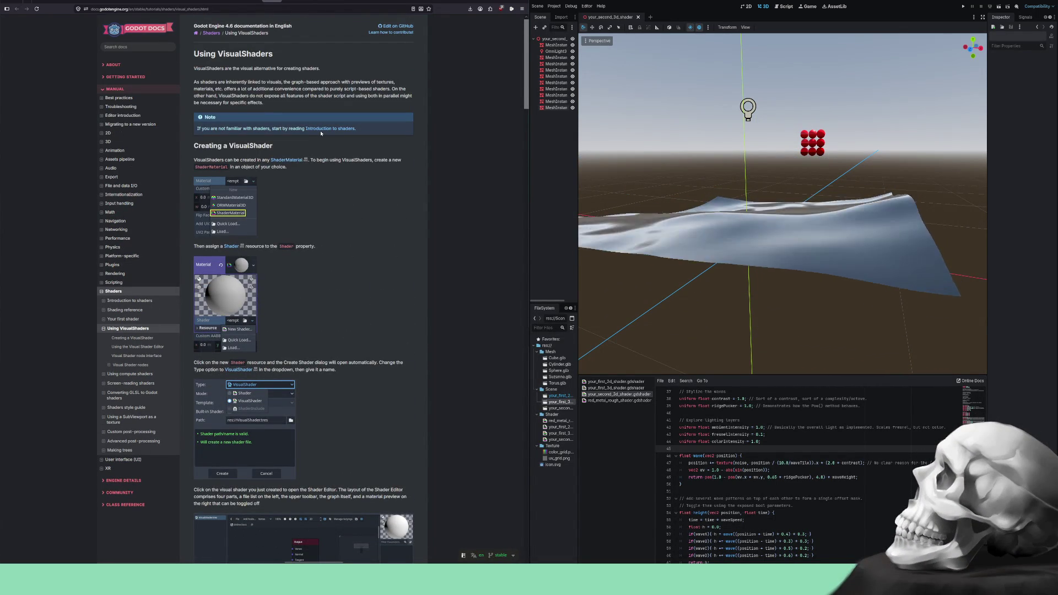
- Switch between the Introduction to shaders and Shaders index tabs, ending on the Shading reference tab
{"action": "left_click", "coordinate": [226, 2]}
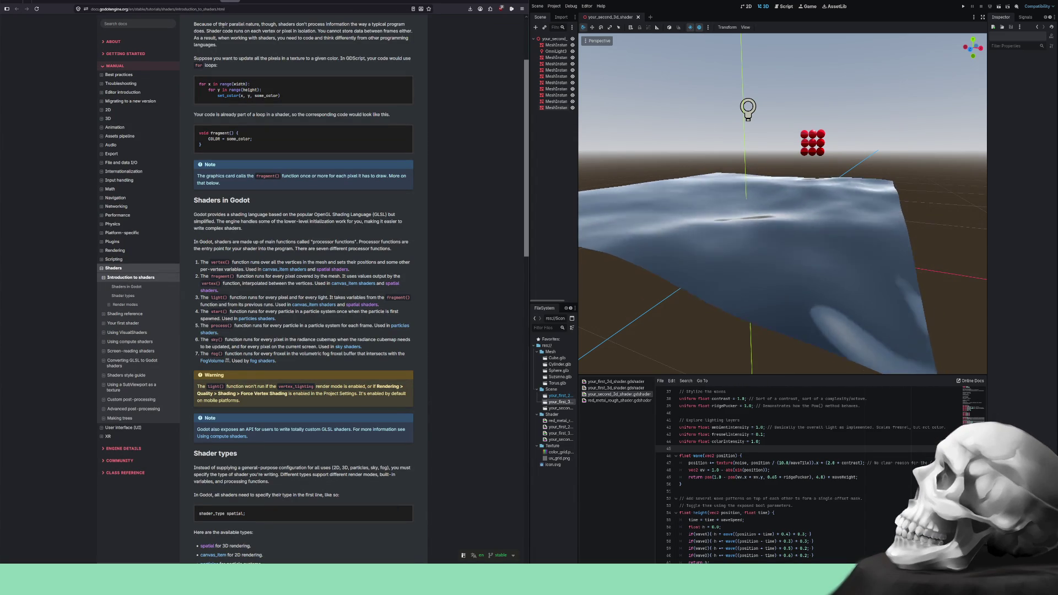
{"action": "left_click", "coordinate": [211, 1]}
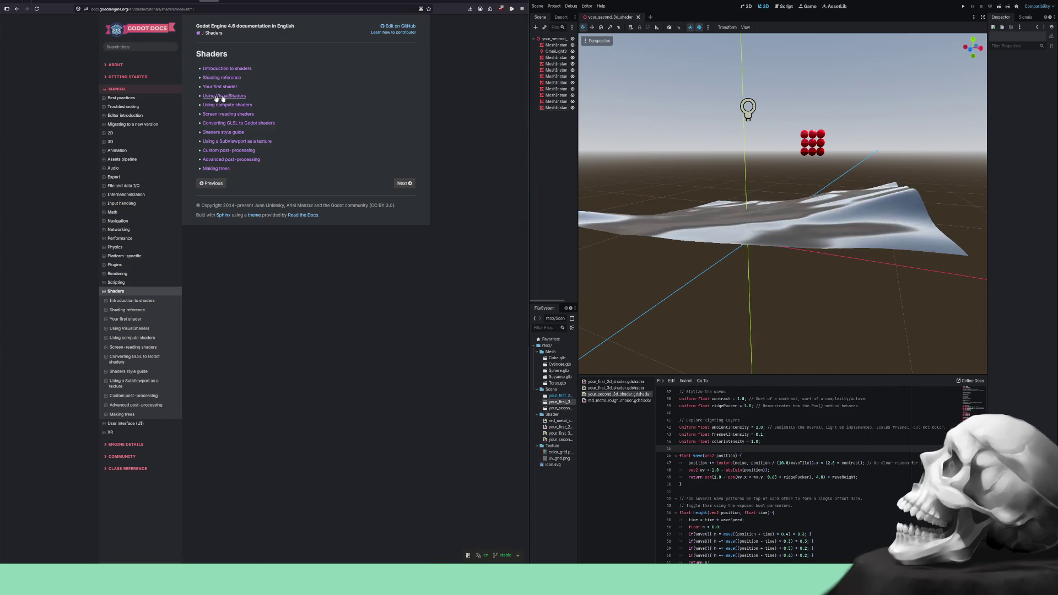
{"action": "left_click", "coordinate": [228, 1]}
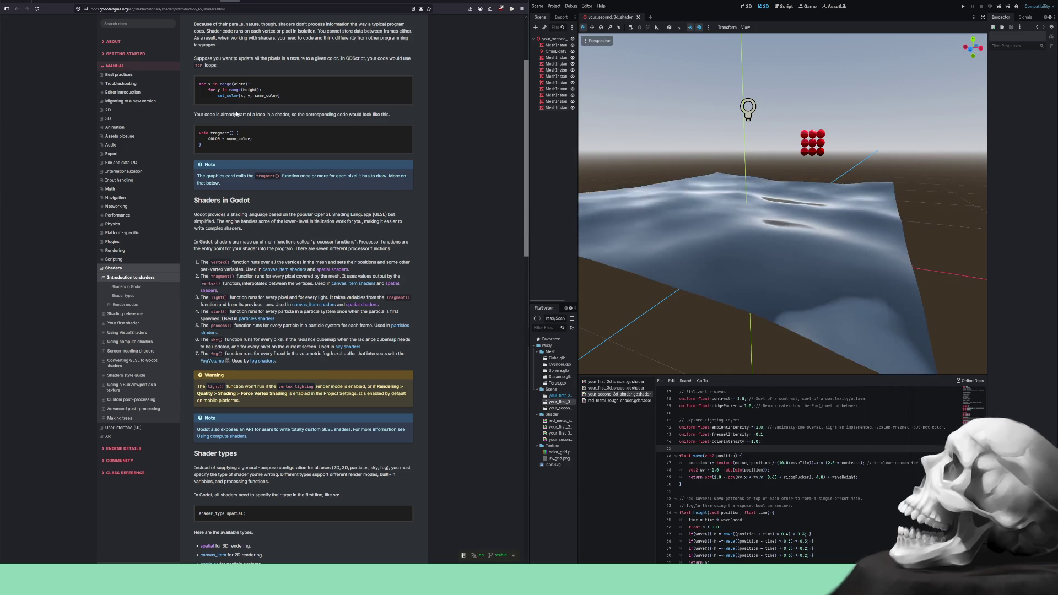
{"action": "left_click", "coordinate": [235, 1]}
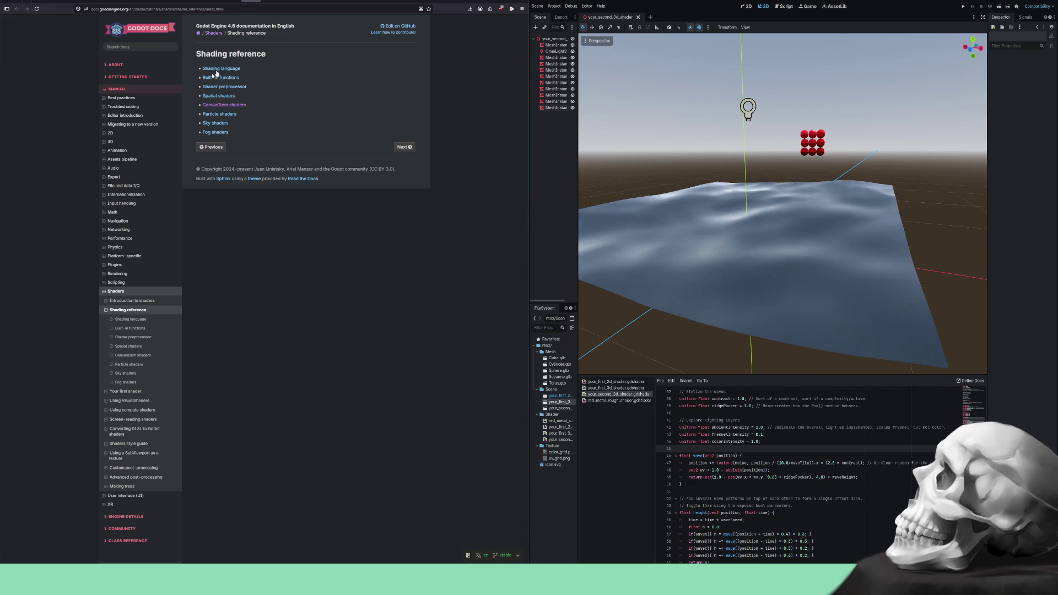
- Open Shading language, Built-in functions, Shader preprocessor and Spatial shaders in new tabs
{"action": "left_click", "coordinate": [227, 73]}
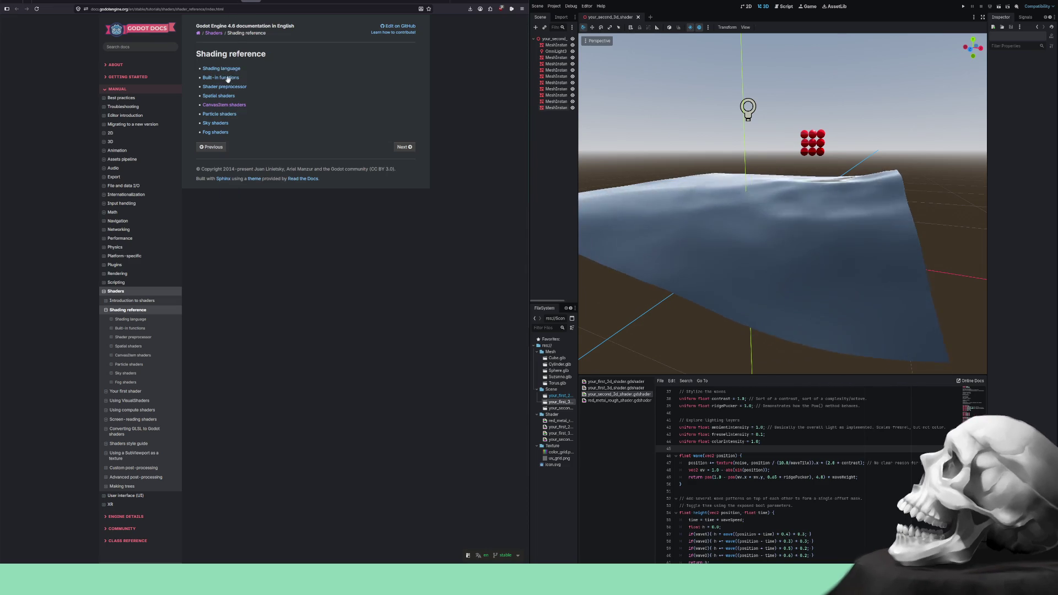
{"action": "right_click", "coordinate": [226, 81]}
{"action": "left_click", "coordinate": [230, 91]}
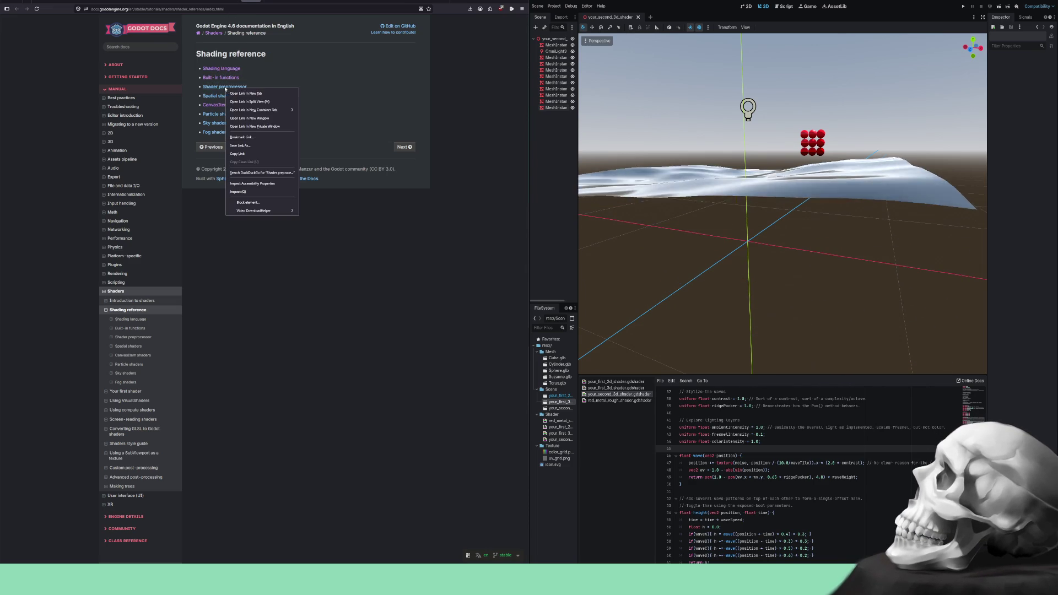
{"action": "left_click", "coordinate": [238, 94]}
{"action": "right_click", "coordinate": [221, 104]}
{"action": "left_click", "coordinate": [227, 109]}
- Open CanvasItem, Particle, Sky and Fog shaders links in new tabs
{"action": "right_click", "coordinate": [220, 105]}
{"action": "left_click", "coordinate": [227, 109]}
{"action": "right_click", "coordinate": [219, 115]}
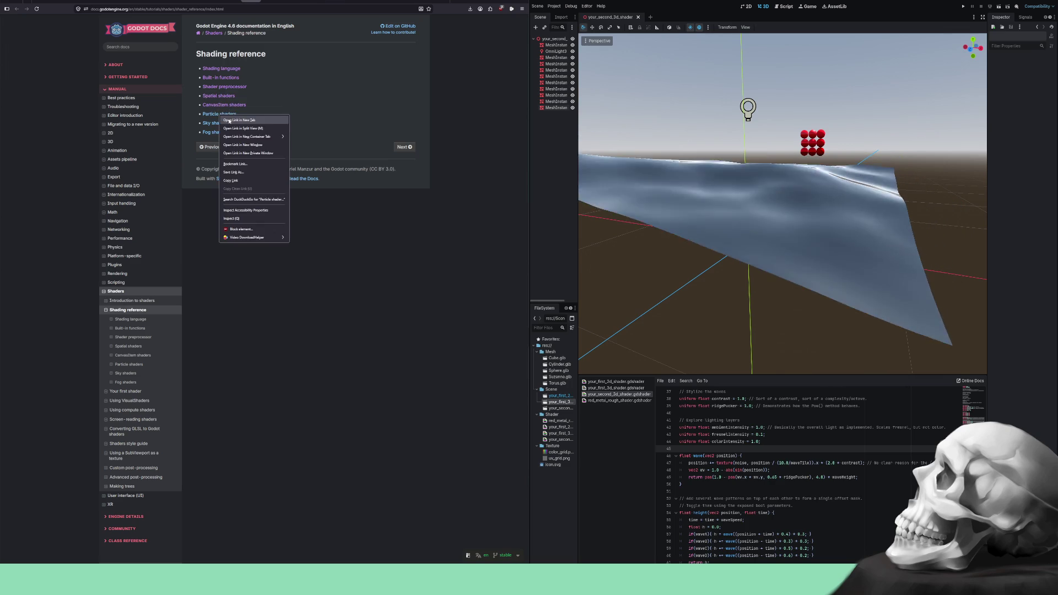
{"action": "left_click", "coordinate": [220, 120]}
{"action": "right_click", "coordinate": [215, 124]}
{"action": "left_click", "coordinate": [220, 129]}
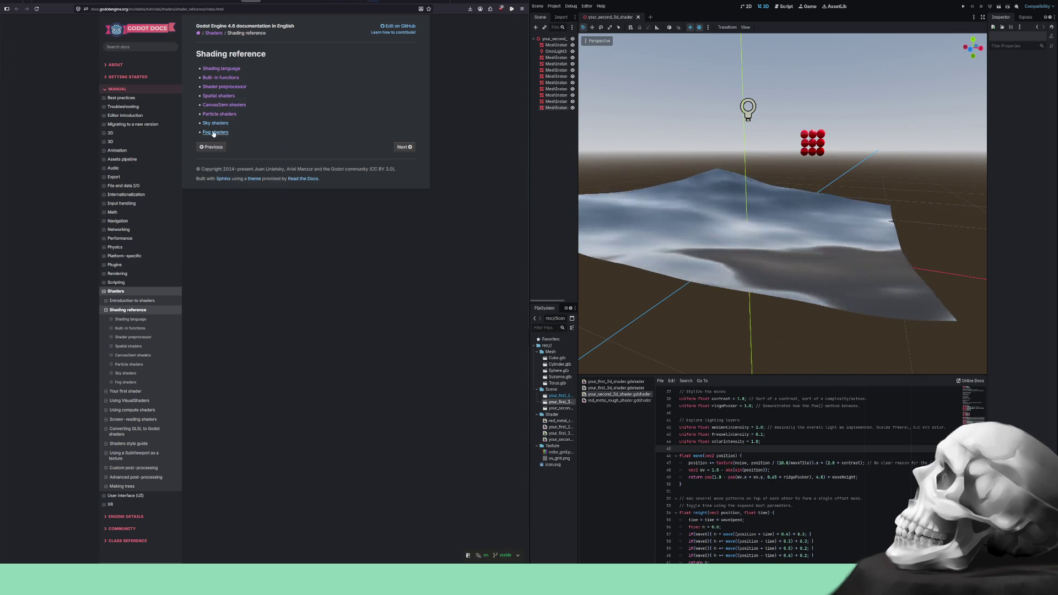
{"action": "right_click", "coordinate": [215, 133]}
{"action": "left_click", "coordinate": [228, 139]}
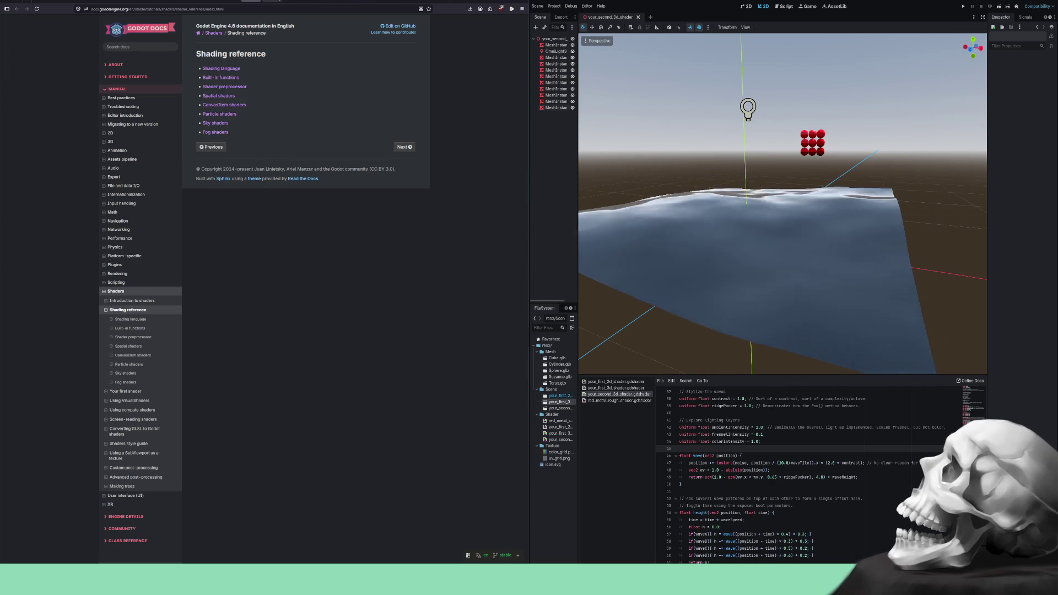
- Skim the Shading language tab to its end, then switch to the Built-in functions tab
{"action": "left_click", "coordinate": [270, 1]}
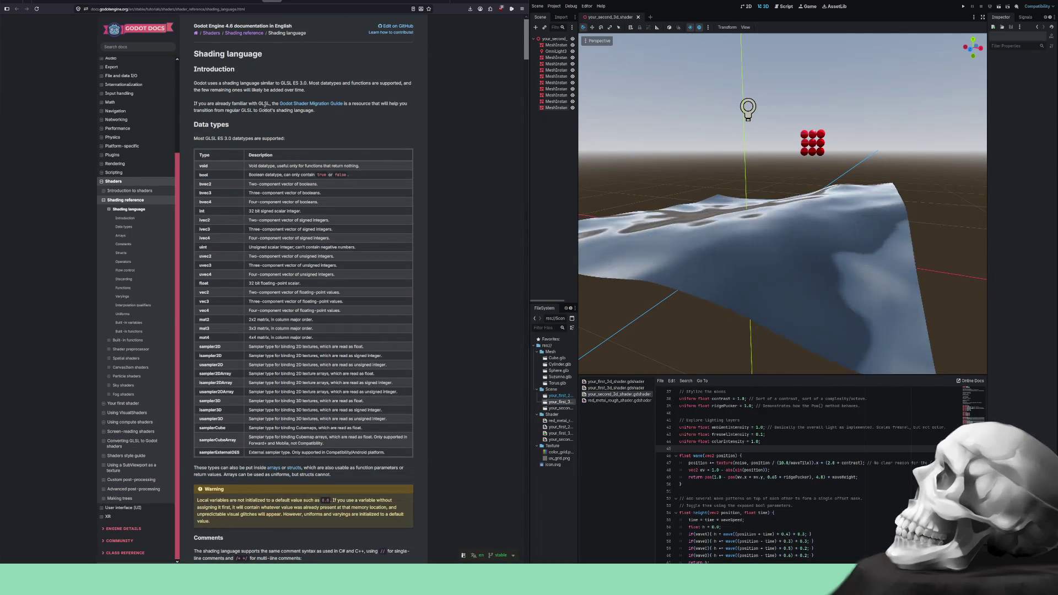
{"action": "scroll", "coordinate": [265, 106], "scroll_direction": "down", "scroll_amount": 5}
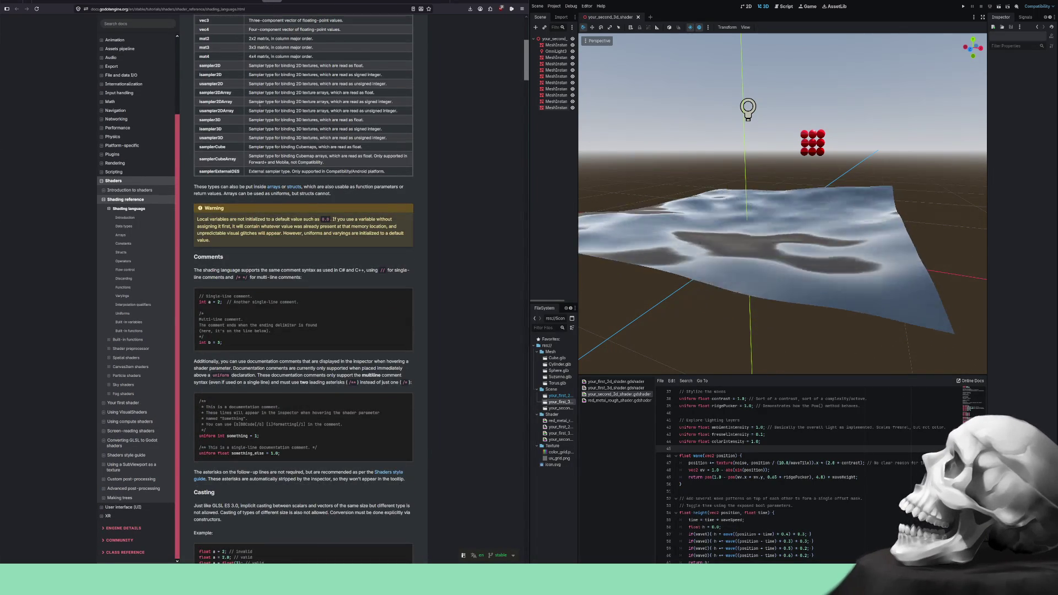
{"action": "scroll", "coordinate": [259, 104], "scroll_direction": "down", "scroll_amount": 15}
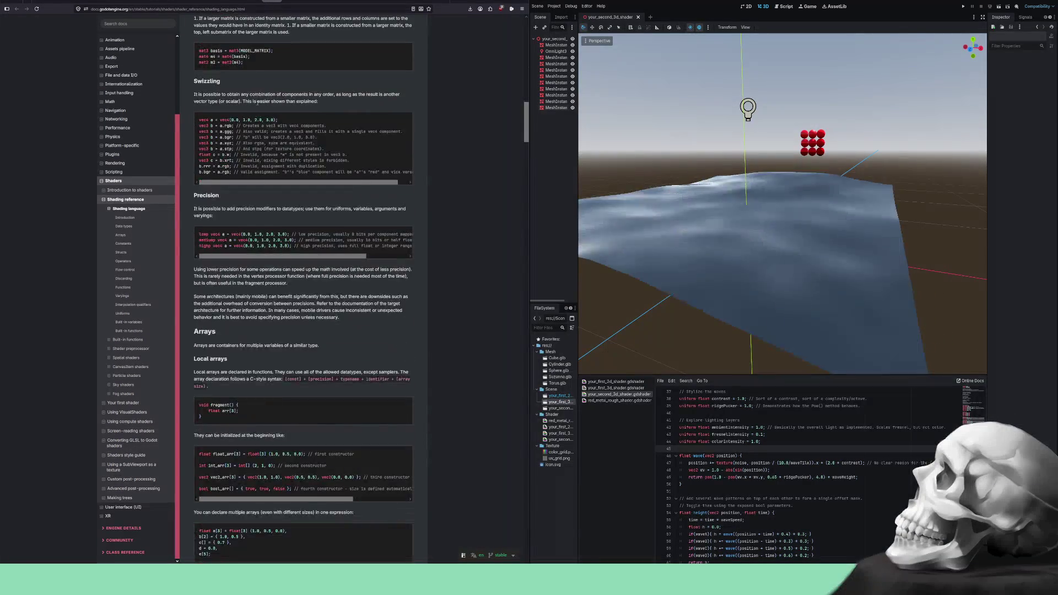
{"action": "scroll", "coordinate": [257, 102], "scroll_direction": "down", "scroll_amount": 12}
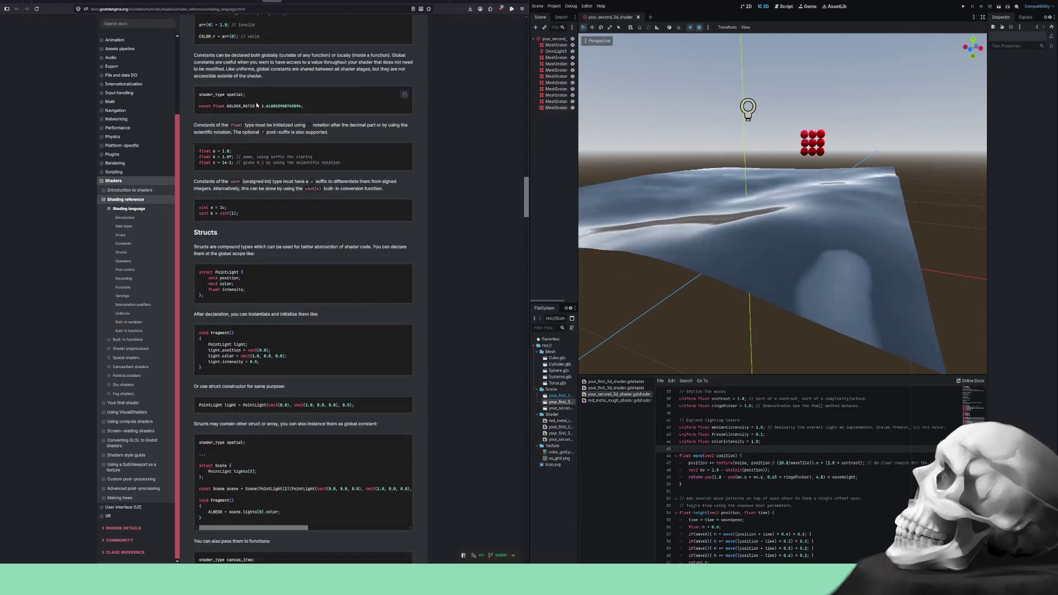
{"action": "scroll", "coordinate": [256, 105], "scroll_direction": "down", "scroll_amount": 15}
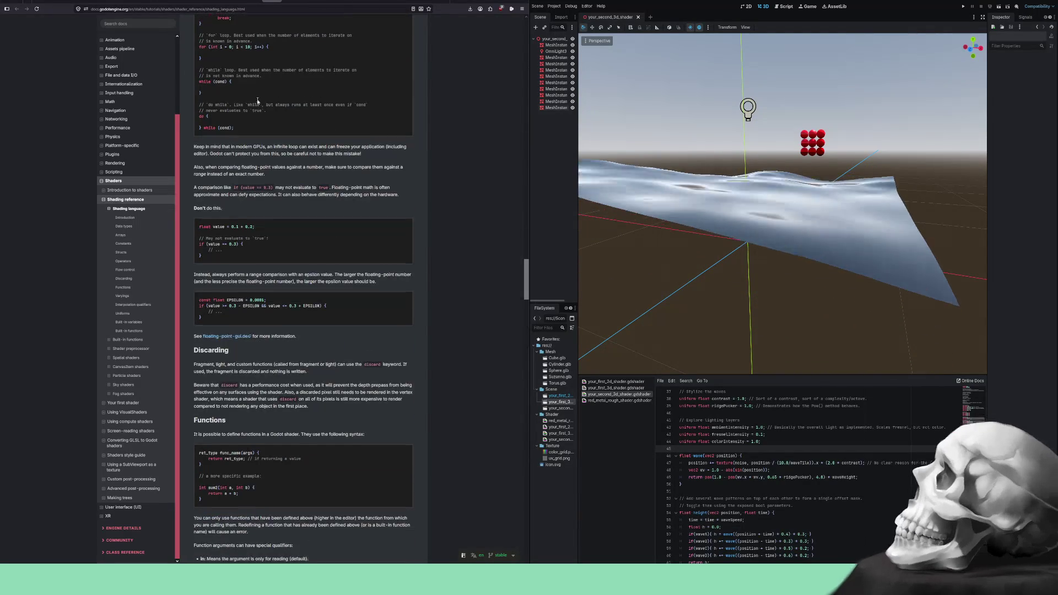
{"action": "scroll", "coordinate": [257, 101], "scroll_direction": "down", "scroll_amount": 15}
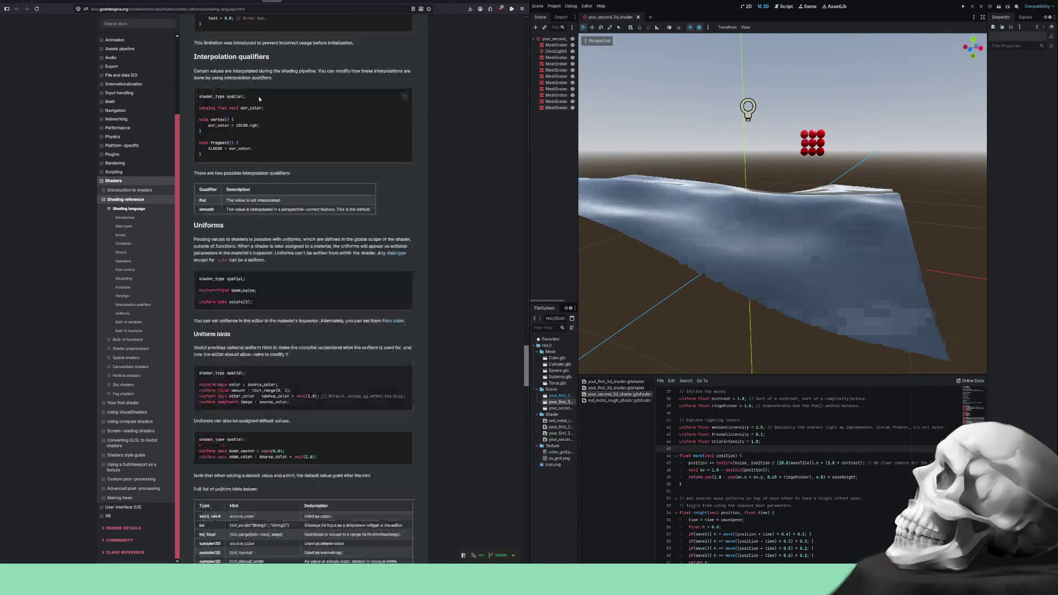
{"action": "scroll", "coordinate": [259, 96], "scroll_direction": "down", "scroll_amount": 15}
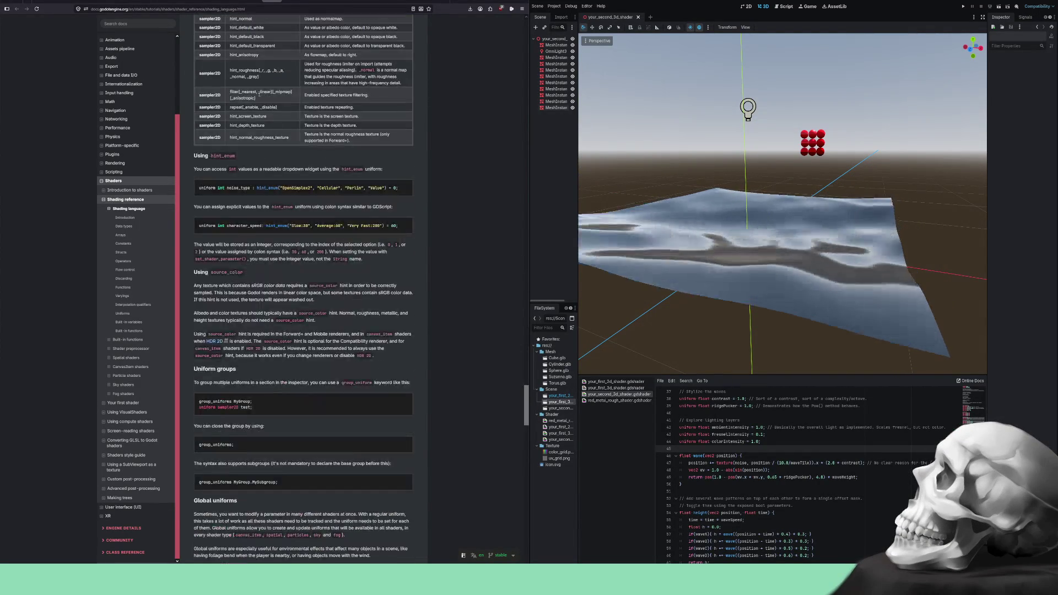
{"action": "scroll", "coordinate": [259, 96], "scroll_direction": "down", "scroll_amount": 15}
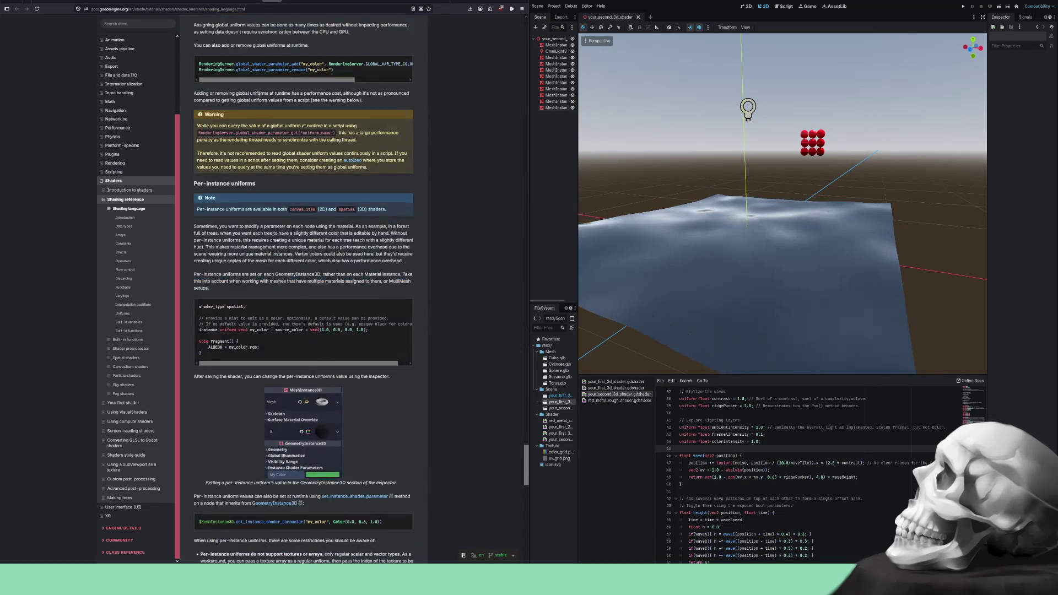
{"action": "scroll", "coordinate": [259, 95], "scroll_direction": "down", "scroll_amount": 15}
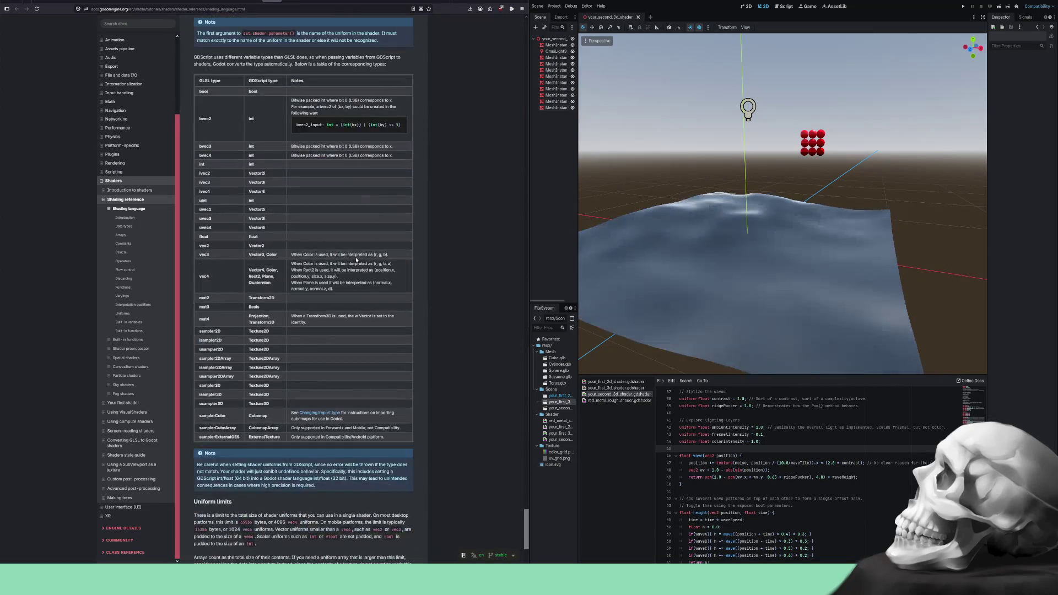
{"action": "scroll", "coordinate": [356, 259], "scroll_direction": "down", "scroll_amount": 10}
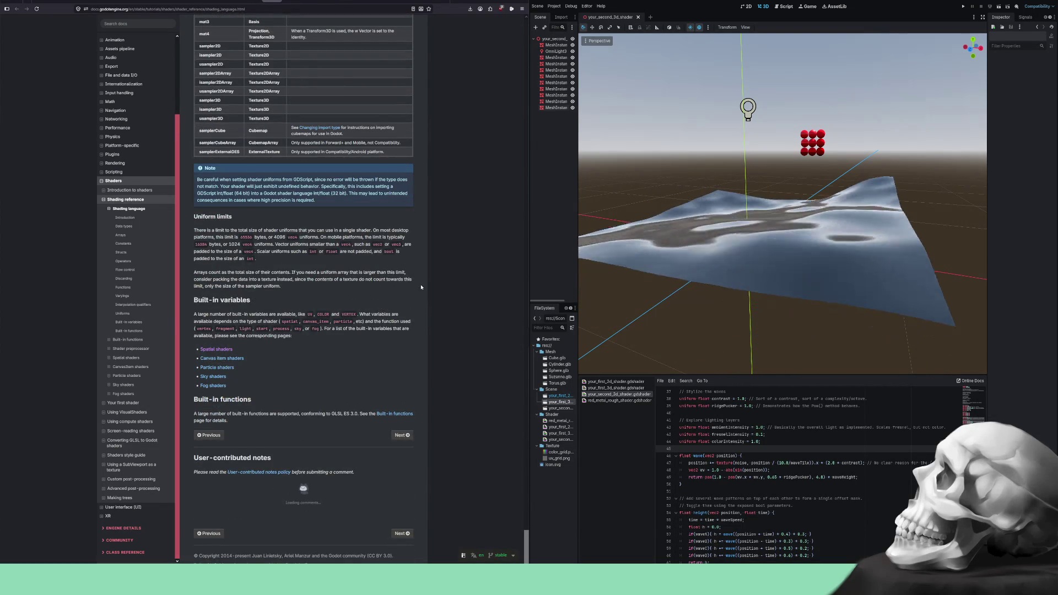
{"action": "scroll", "coordinate": [424, 284], "scroll_direction": "up", "scroll_amount": 20}
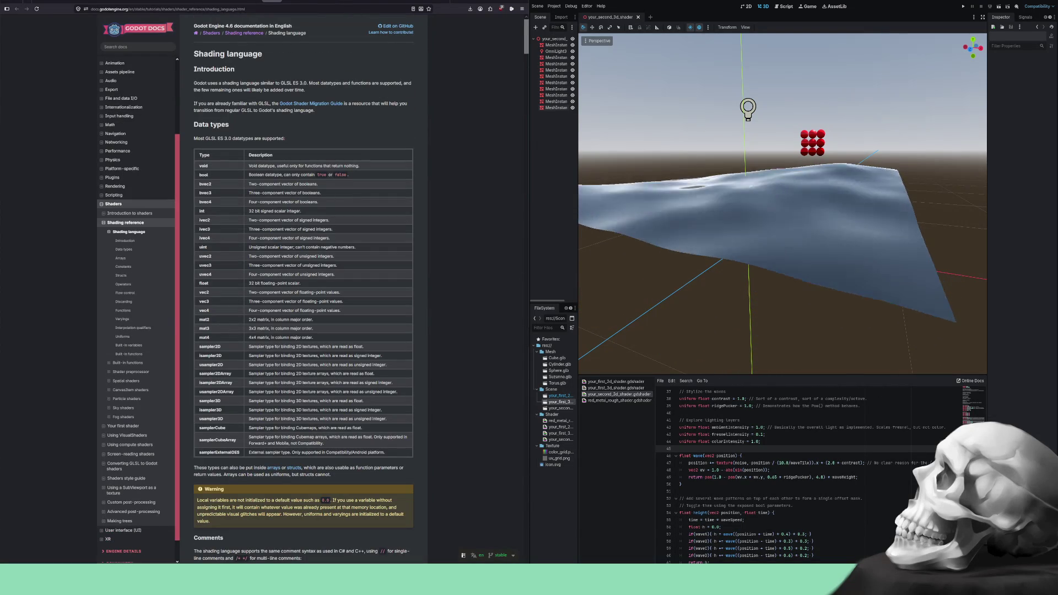
{"action": "left_click", "coordinate": [292, 2]}
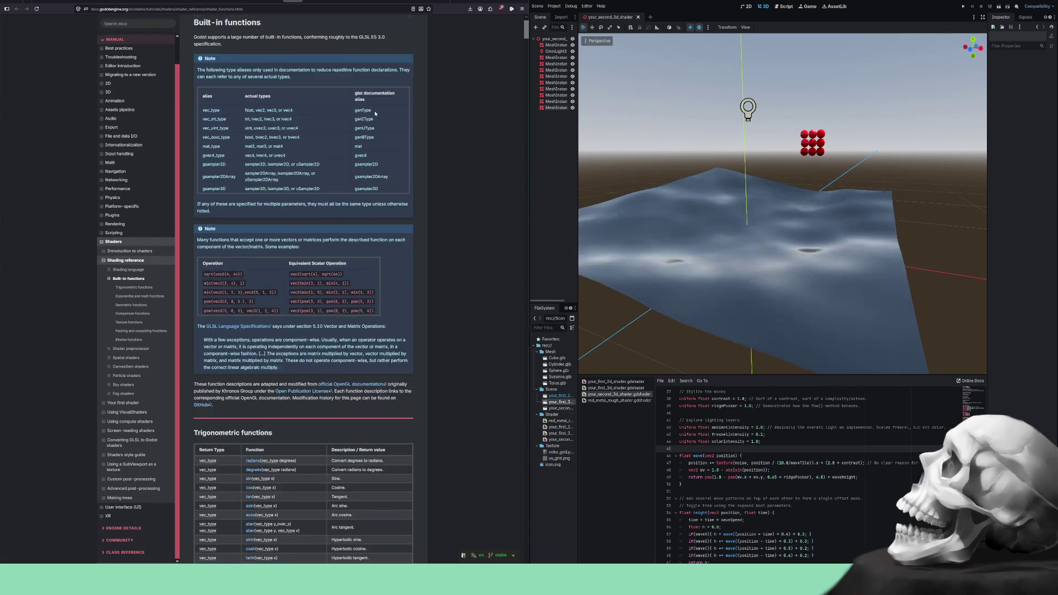
- Scroll through Built-in functions, autoscroll back to the Trigonometric functions table, then open the Shader preprocessor tab
{"action": "scroll", "coordinate": [374, 111], "scroll_direction": "down", "scroll_amount": 5}
{"action": "scroll", "coordinate": [375, 112], "scroll_direction": "down", "scroll_amount": 14}
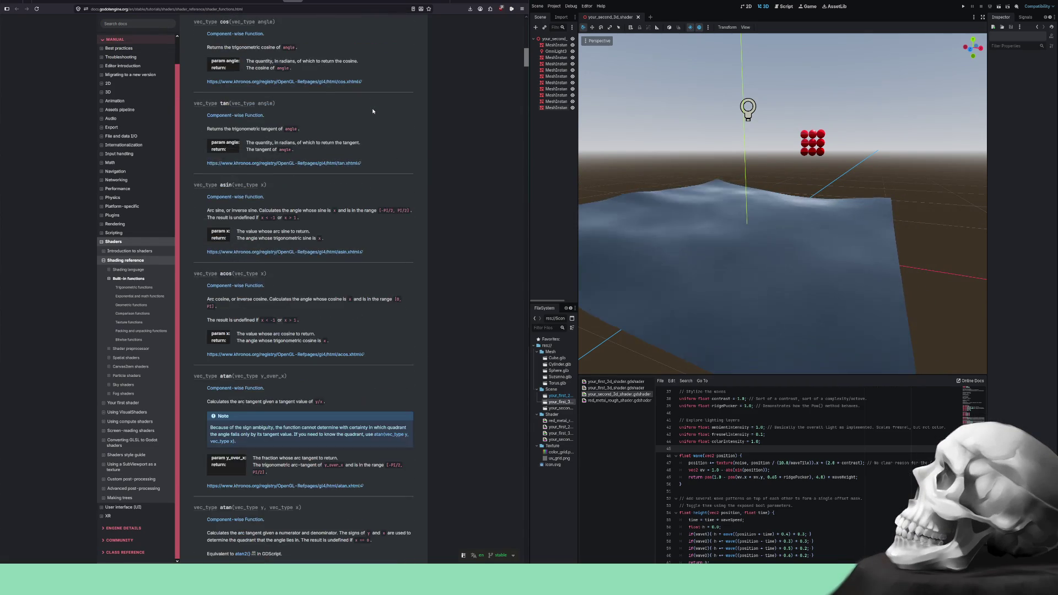
{"action": "scroll", "coordinate": [375, 112], "scroll_direction": "down", "scroll_amount": 10}
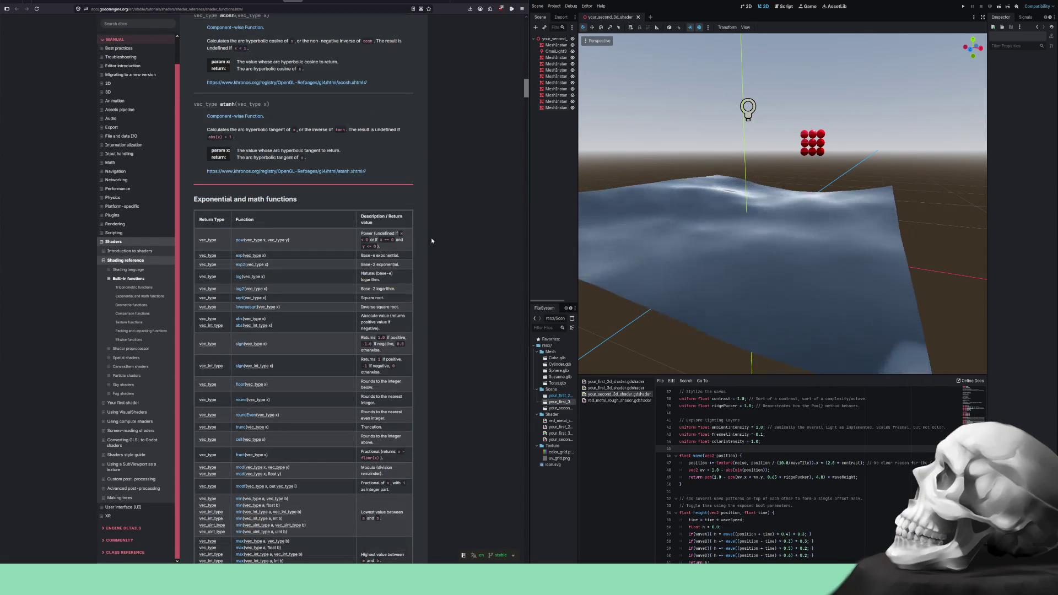
{"action": "scroll", "coordinate": [438, 232], "scroll_direction": "down", "scroll_amount": 5}
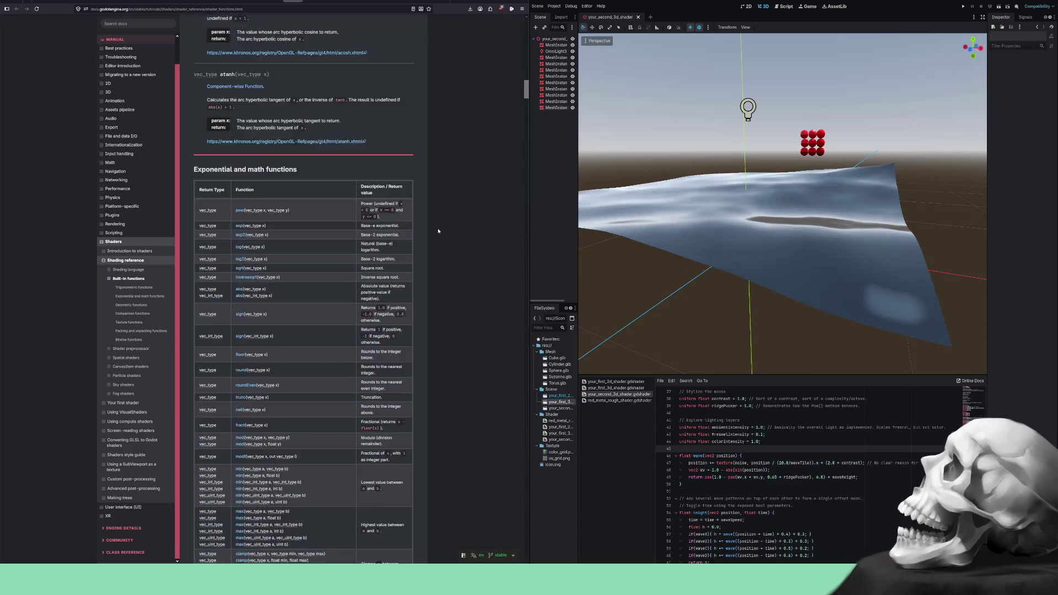
{"action": "scroll", "coordinate": [438, 229], "scroll_direction": "down", "scroll_amount": 8}
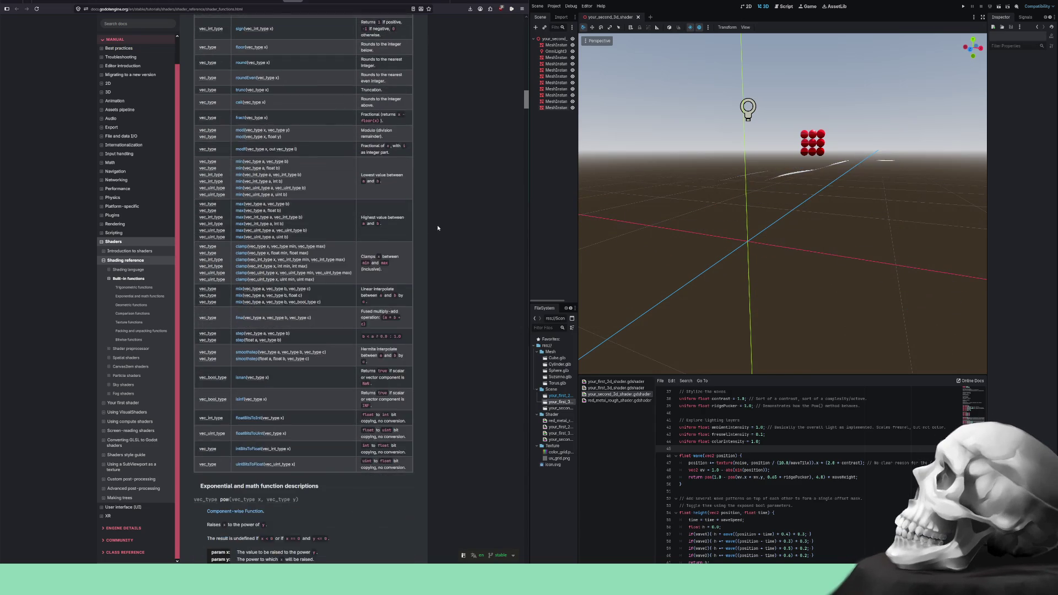
{"action": "middle_click", "coordinate": [437, 226]}
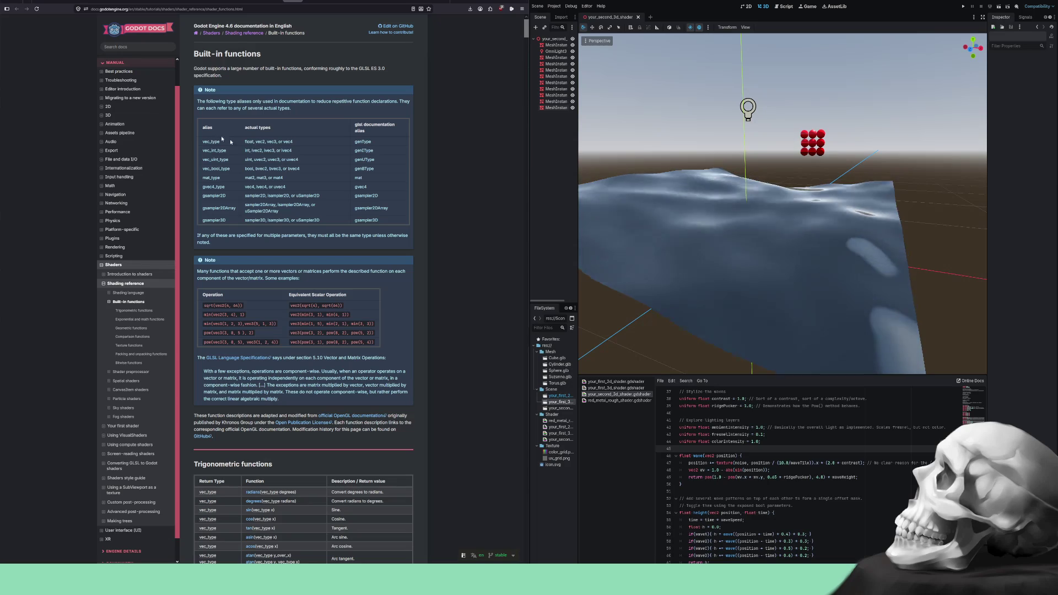
{"action": "left_click", "coordinate": [314, 2]}
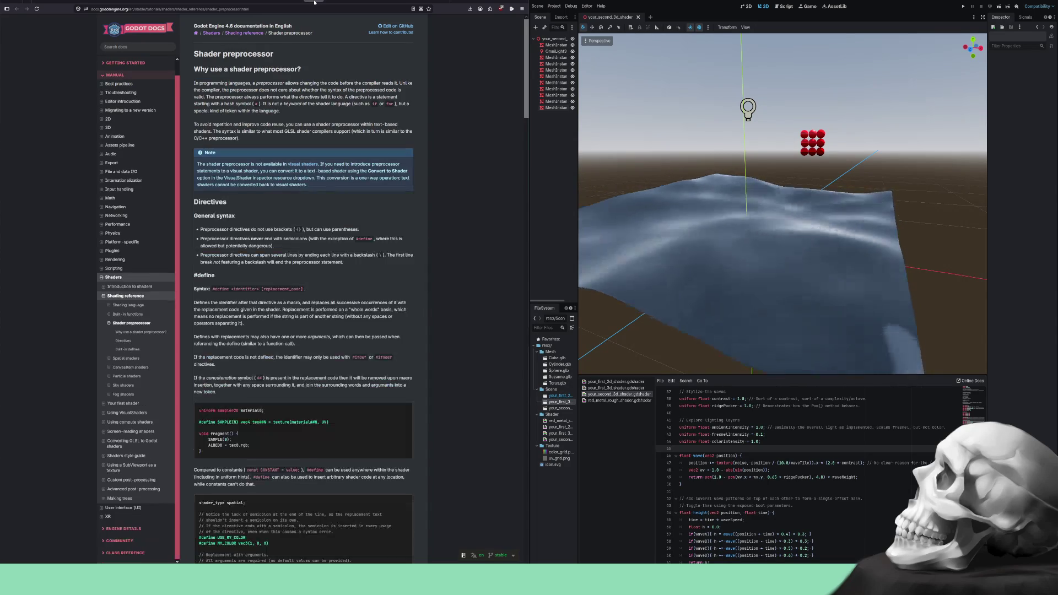
{"action": "scroll", "coordinate": [325, 65], "scroll_direction": "down", "scroll_amount": 15}
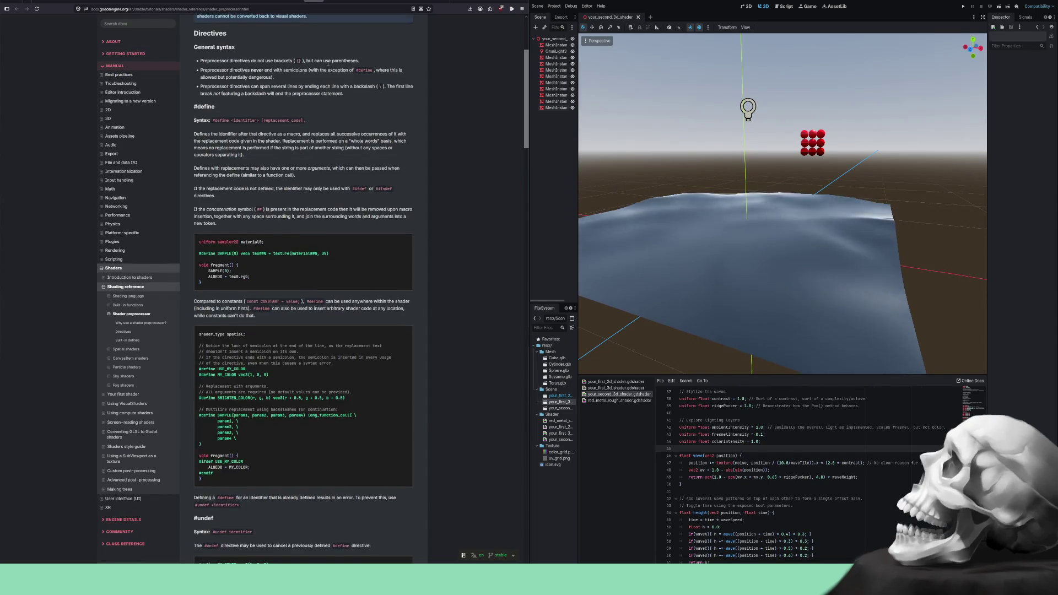
{"action": "scroll", "coordinate": [327, 64], "scroll_direction": "down", "scroll_amount": 15}
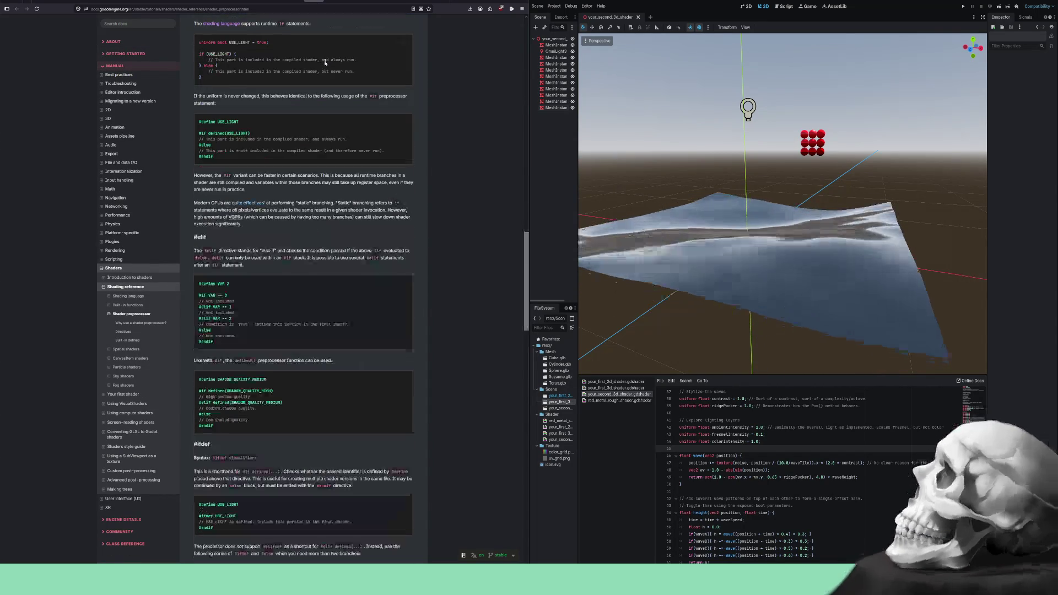
{"action": "scroll", "coordinate": [324, 63], "scroll_direction": "down", "scroll_amount": 15}
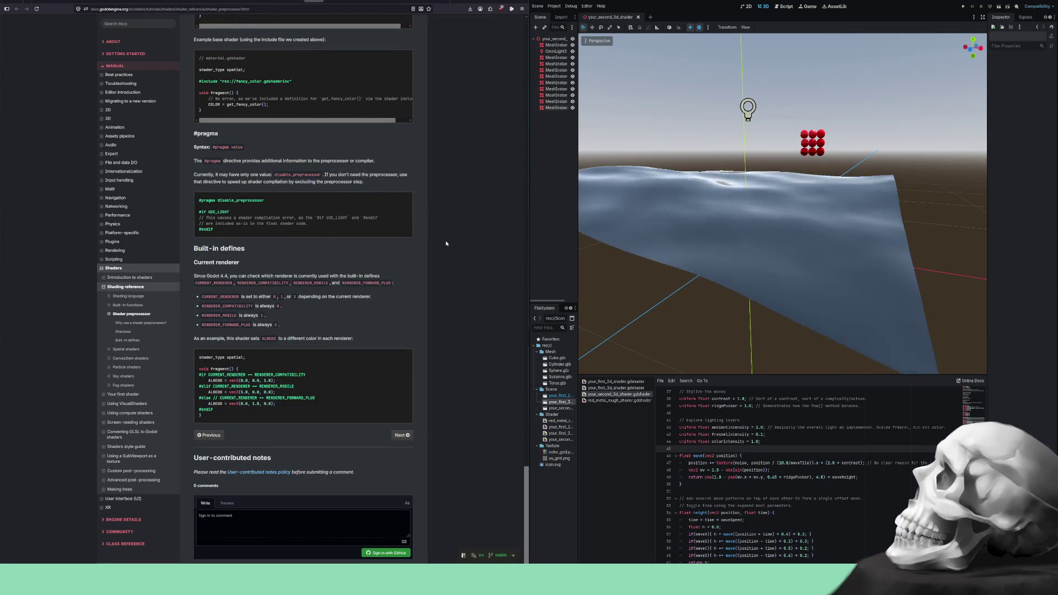
{"action": "middle_click", "coordinate": [446, 240]}
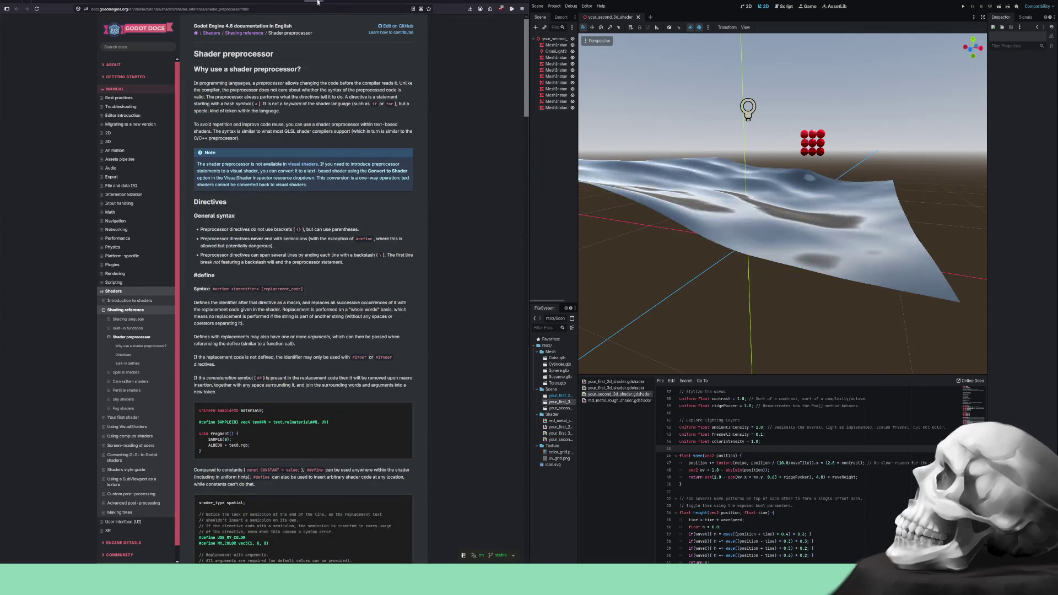
{"action": "left_click", "coordinate": [125, 372]}
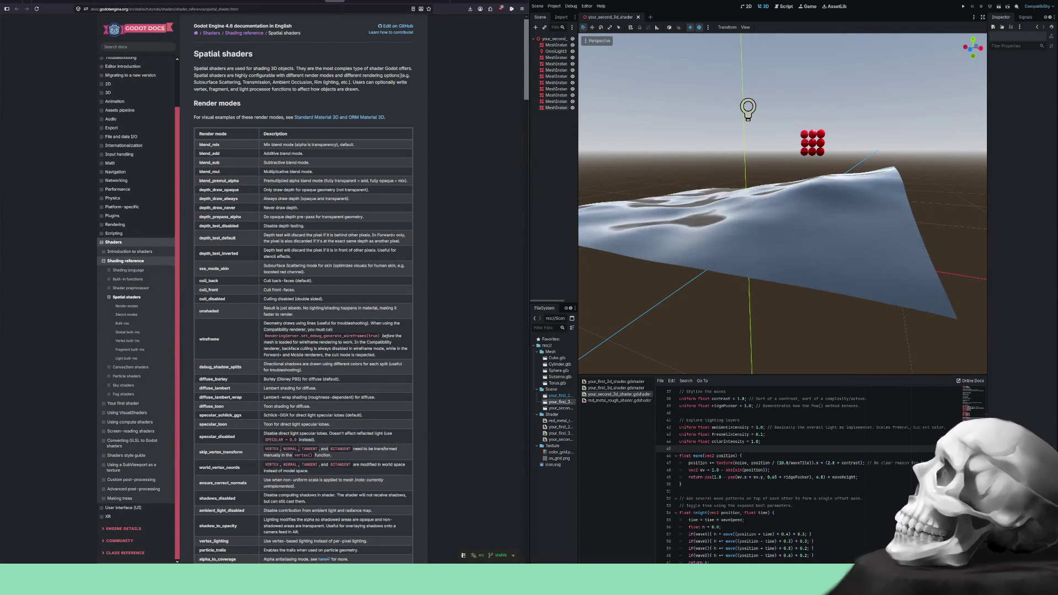
- Scroll through the Spatial shaders reference and jump back to its top
{"action": "scroll", "coordinate": [400, 77], "scroll_direction": "down", "scroll_amount": 2}
{"action": "scroll", "coordinate": [399, 77], "scroll_direction": "down", "scroll_amount": 3}
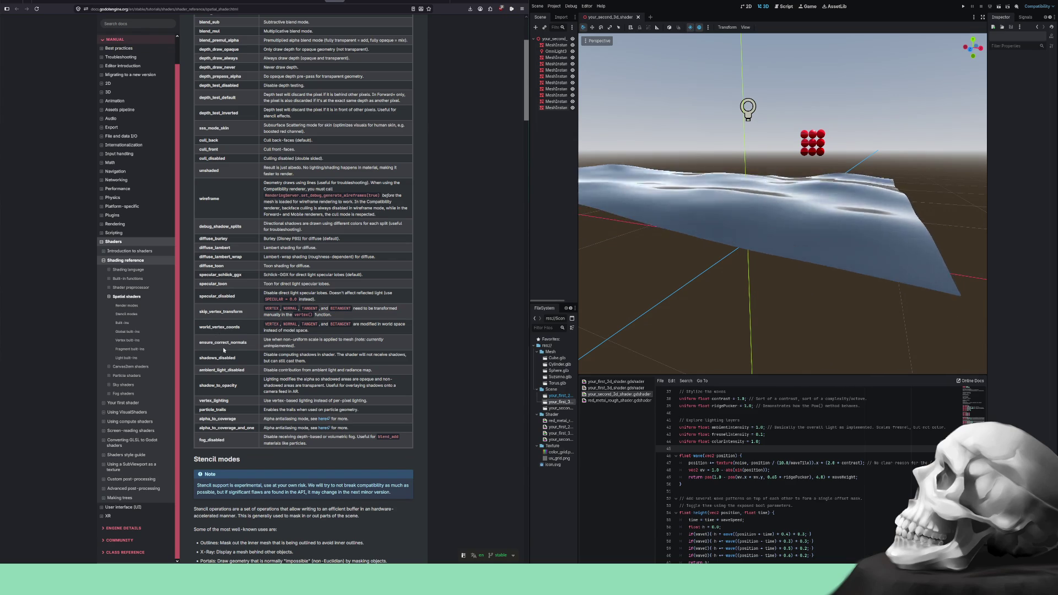
{"action": "scroll", "coordinate": [222, 368], "scroll_direction": "down", "scroll_amount": 4}
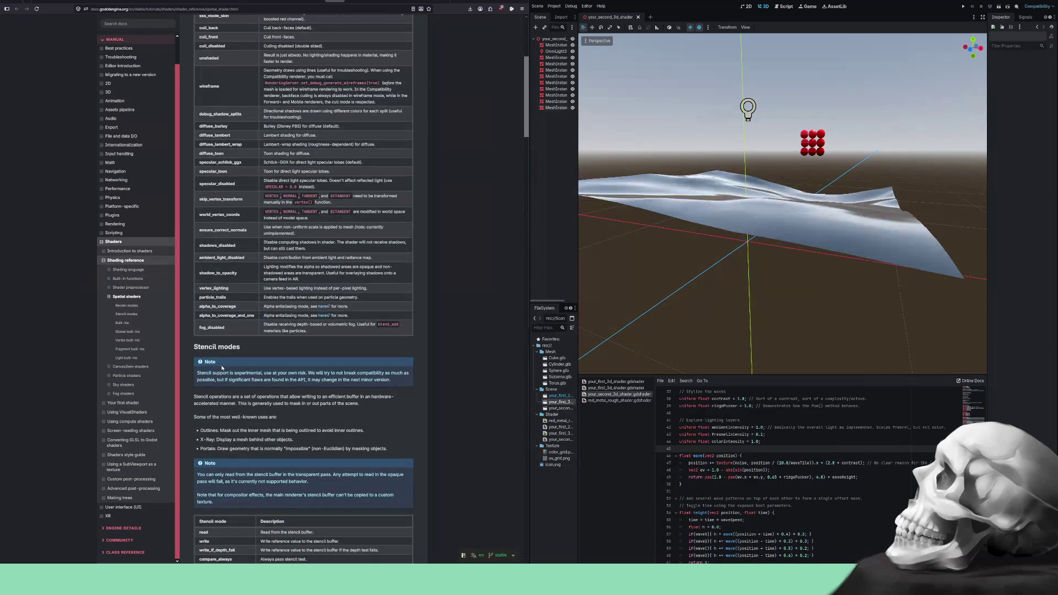
{"action": "scroll", "coordinate": [222, 368], "scroll_direction": "down", "scroll_amount": 5}
{"action": "scroll", "coordinate": [222, 368], "scroll_direction": "down", "scroll_amount": 2}
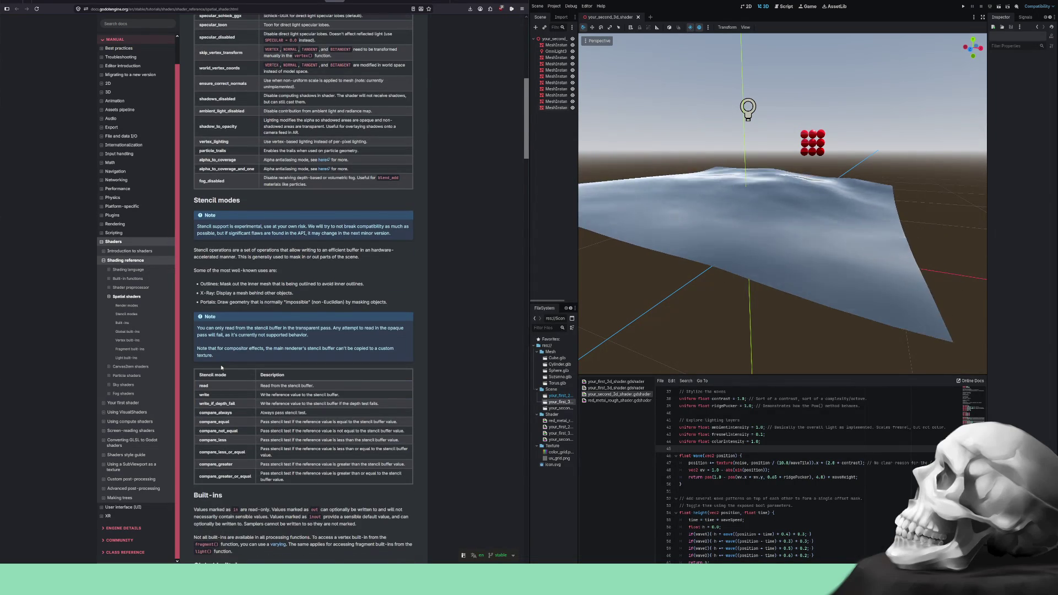
{"action": "scroll", "coordinate": [222, 366], "scroll_direction": "down", "scroll_amount": 3}
{"action": "scroll", "coordinate": [221, 364], "scroll_direction": "down", "scroll_amount": 4}
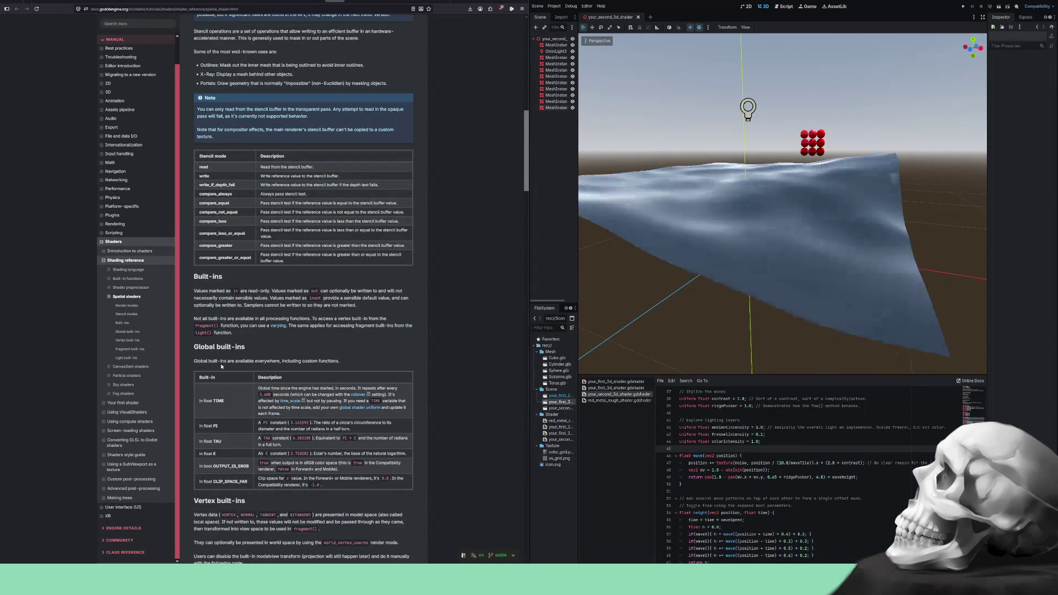
{"action": "scroll", "coordinate": [221, 366], "scroll_direction": "down", "scroll_amount": 6}
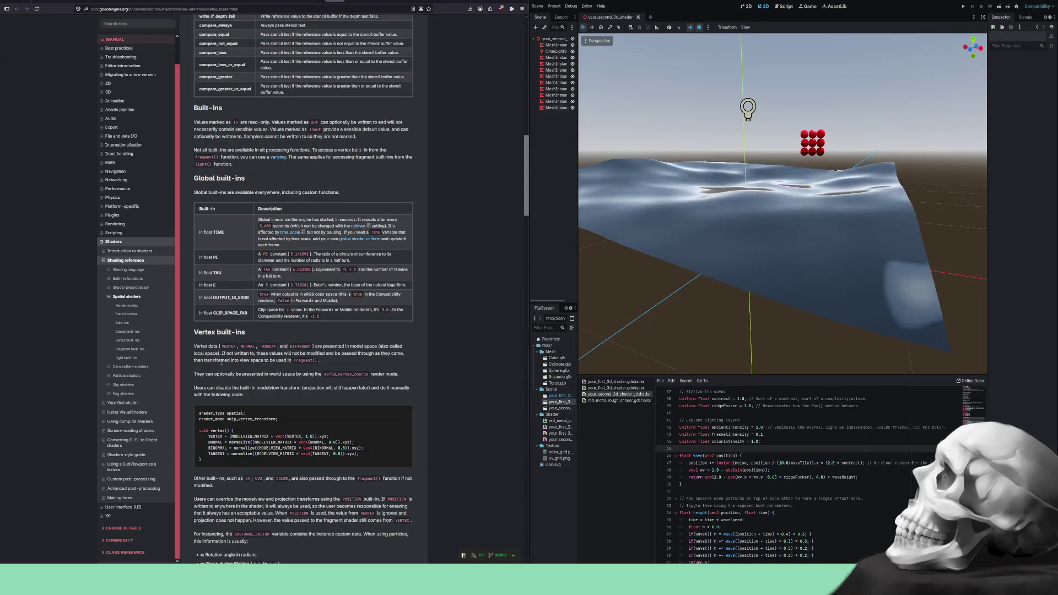
{"action": "scroll", "coordinate": [221, 362], "scroll_direction": "down", "scroll_amount": 8}
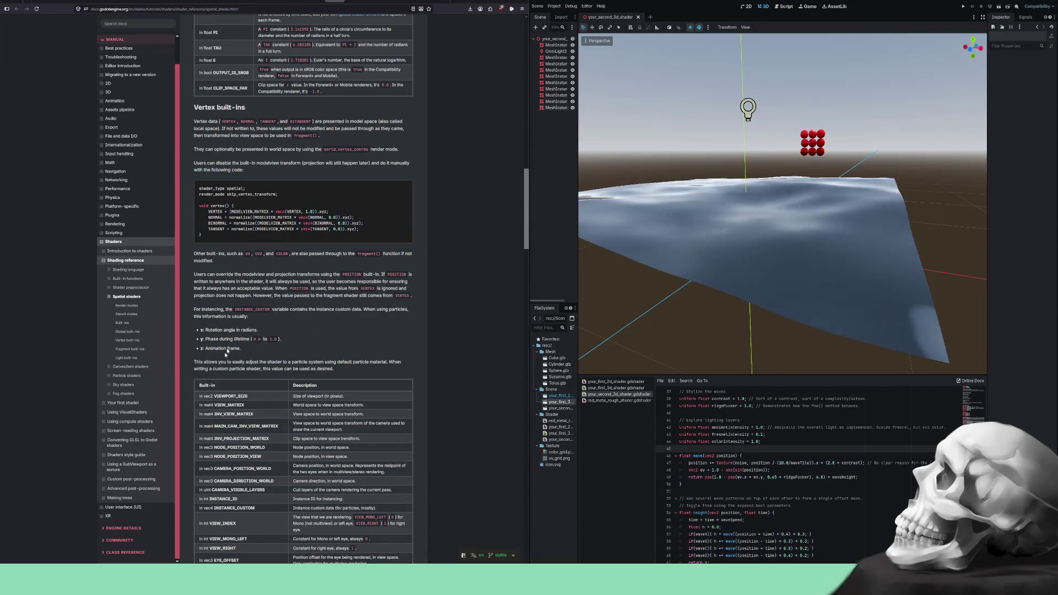
{"action": "scroll", "coordinate": [390, 335], "scroll_direction": "down", "scroll_amount": 18}
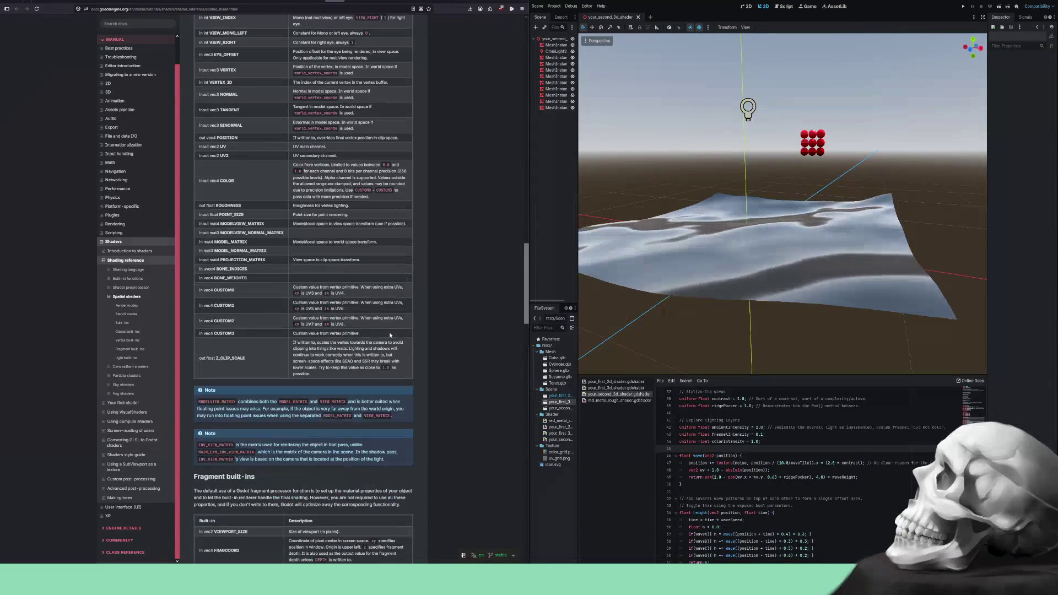
{"action": "scroll", "coordinate": [390, 334], "scroll_direction": "down", "scroll_amount": 20}
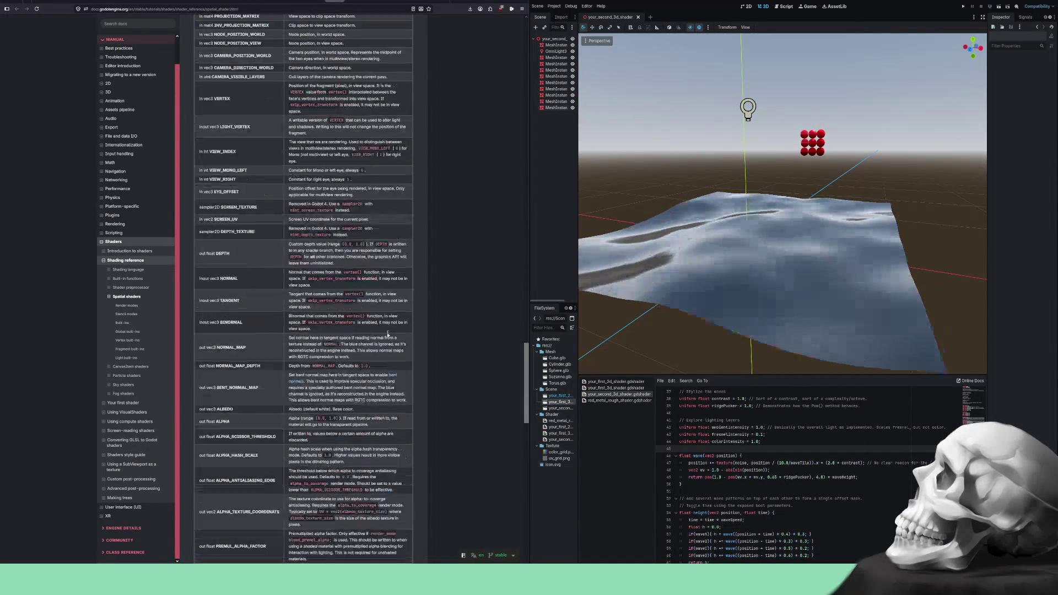
{"action": "scroll", "coordinate": [388, 334], "scroll_direction": "down", "scroll_amount": 19}
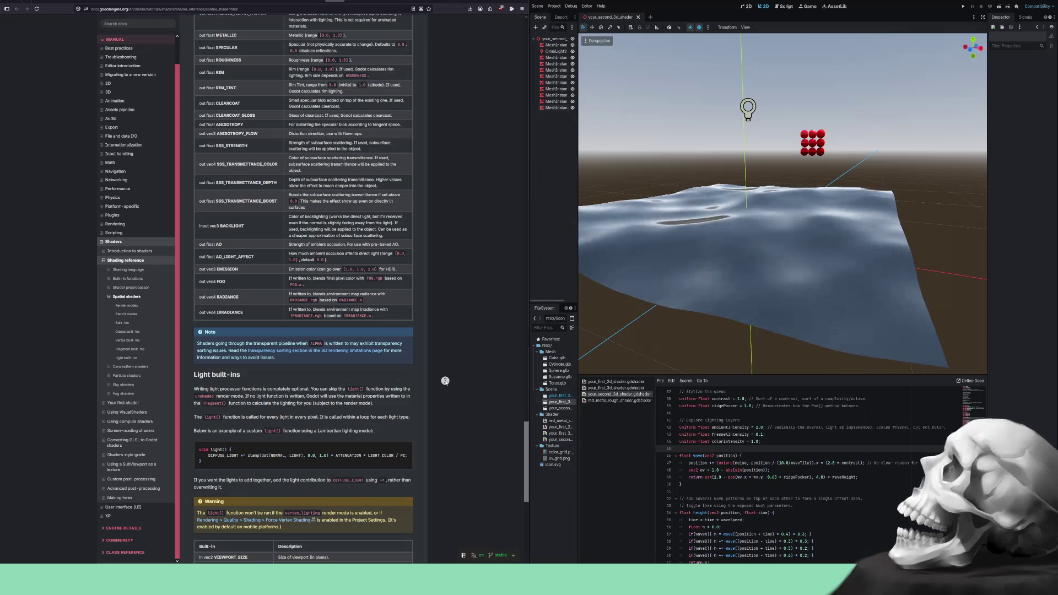
{"action": "key", "text": "Home"}
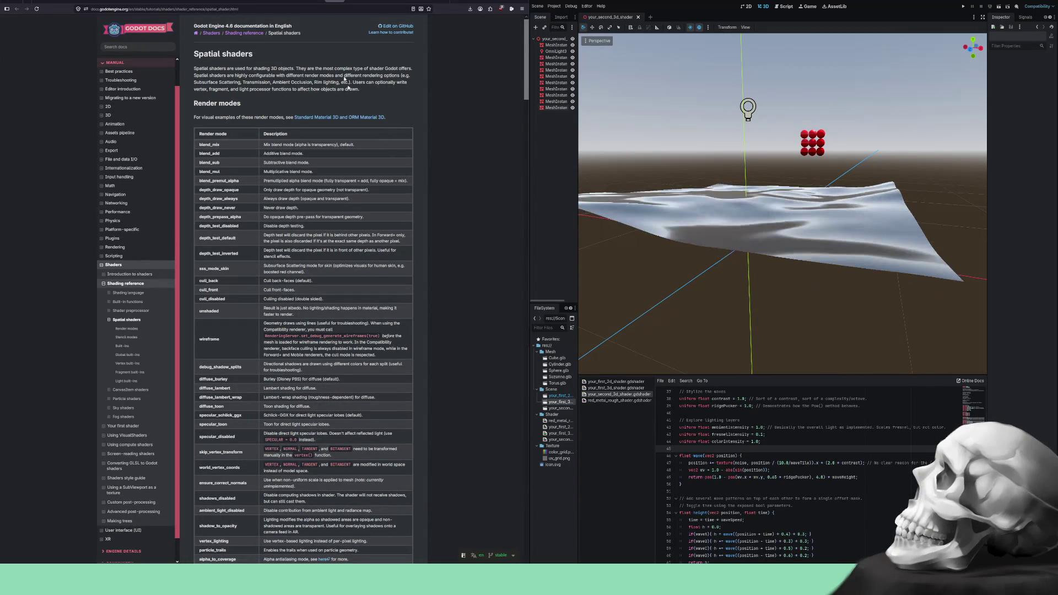
- Skim the CanvasItem shaders built-ins, then advance to the Particle shaders page
{"action": "key", "text": "Right"}
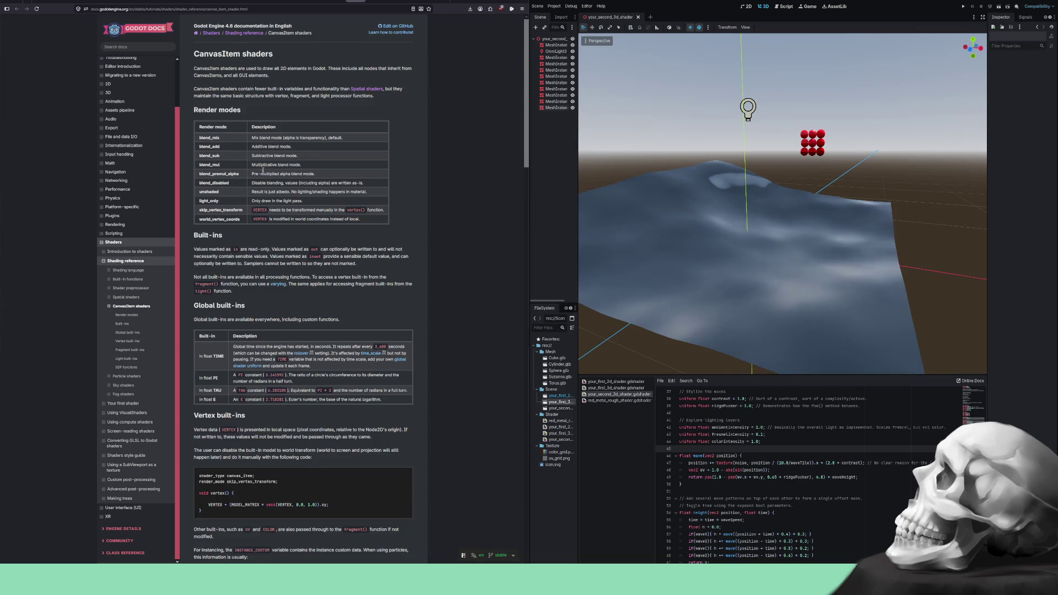
{"action": "scroll", "coordinate": [263, 171], "scroll_direction": "down", "scroll_amount": 8}
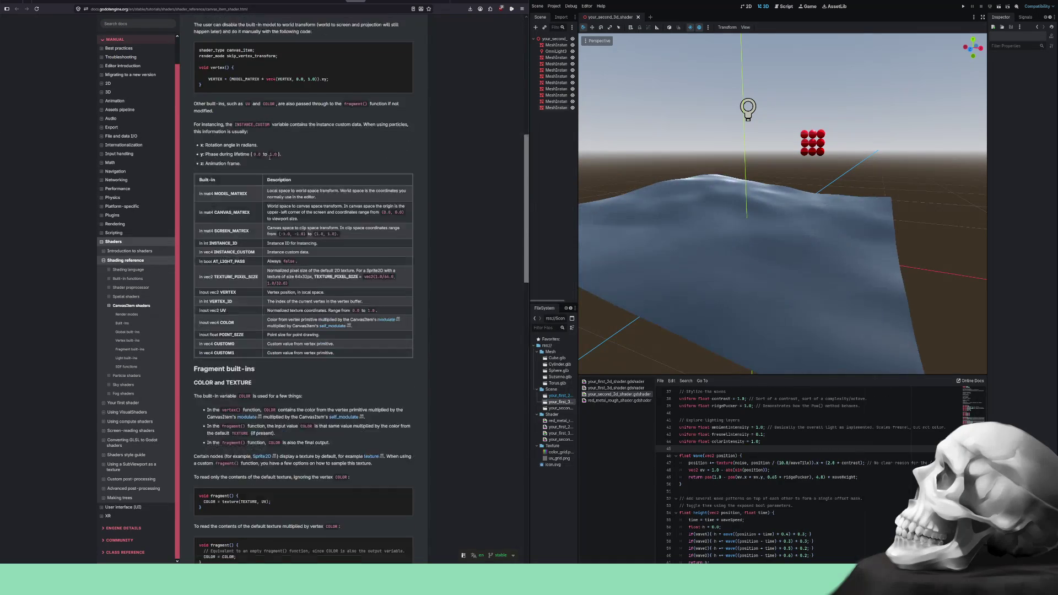
{"action": "scroll", "coordinate": [269, 158], "scroll_direction": "down", "scroll_amount": 6}
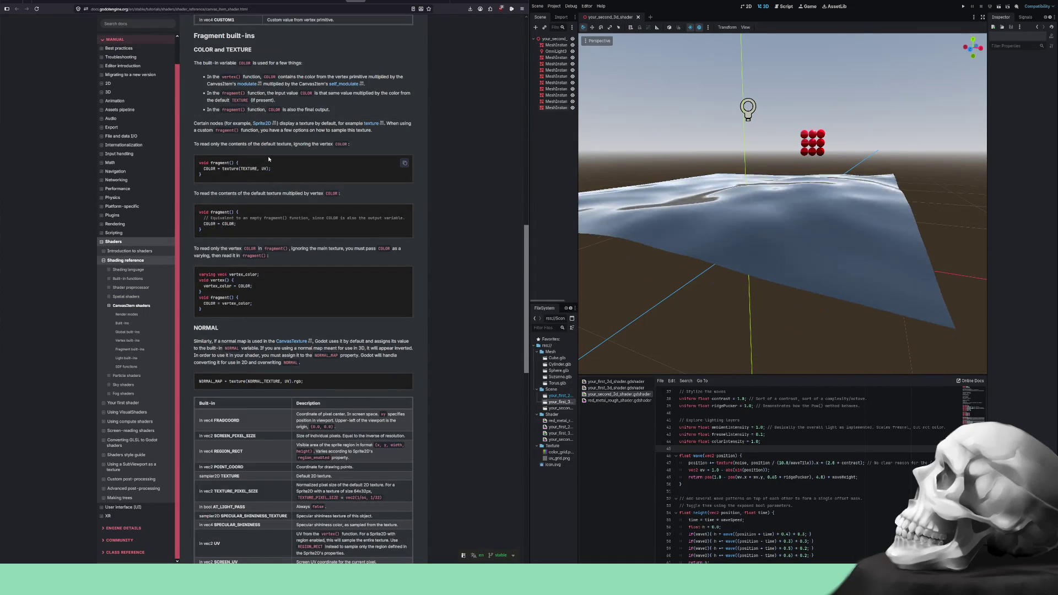
{"action": "scroll", "coordinate": [268, 159], "scroll_direction": "down", "scroll_amount": 3}
{"action": "scroll", "coordinate": [268, 158], "scroll_direction": "down", "scroll_amount": 2}
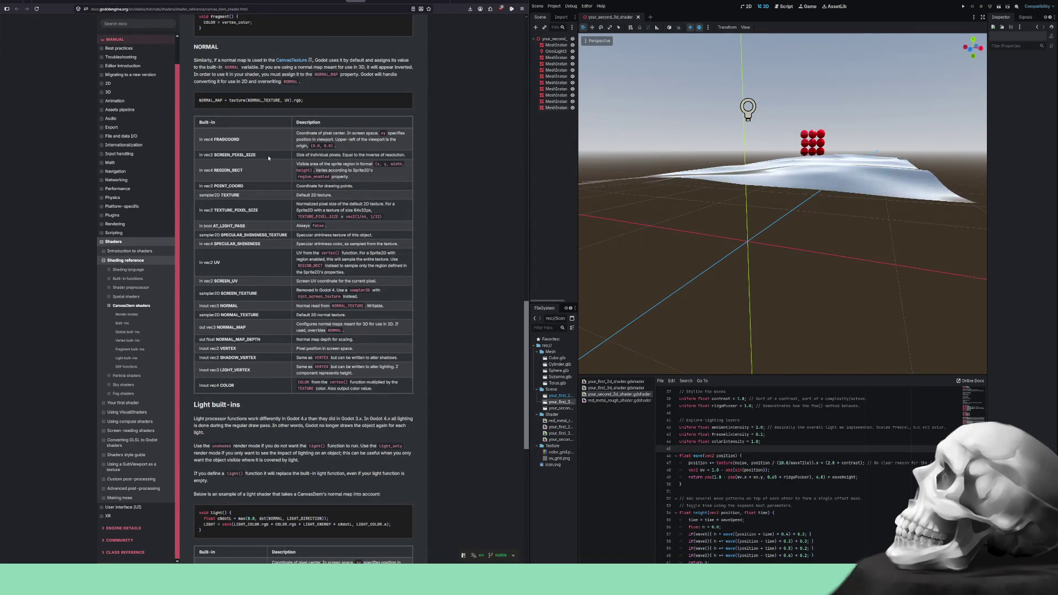
{"action": "scroll", "coordinate": [268, 158], "scroll_direction": "down", "scroll_amount": 3}
{"action": "scroll", "coordinate": [268, 158], "scroll_direction": "down", "scroll_amount": 5}
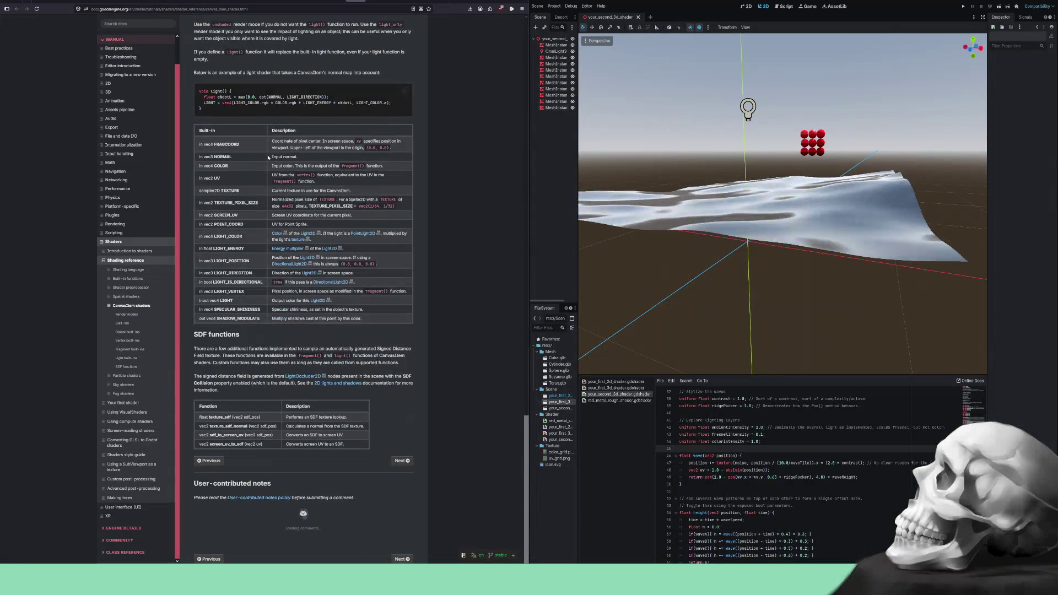
{"action": "scroll", "coordinate": [269, 159], "scroll_direction": "down", "scroll_amount": 1}
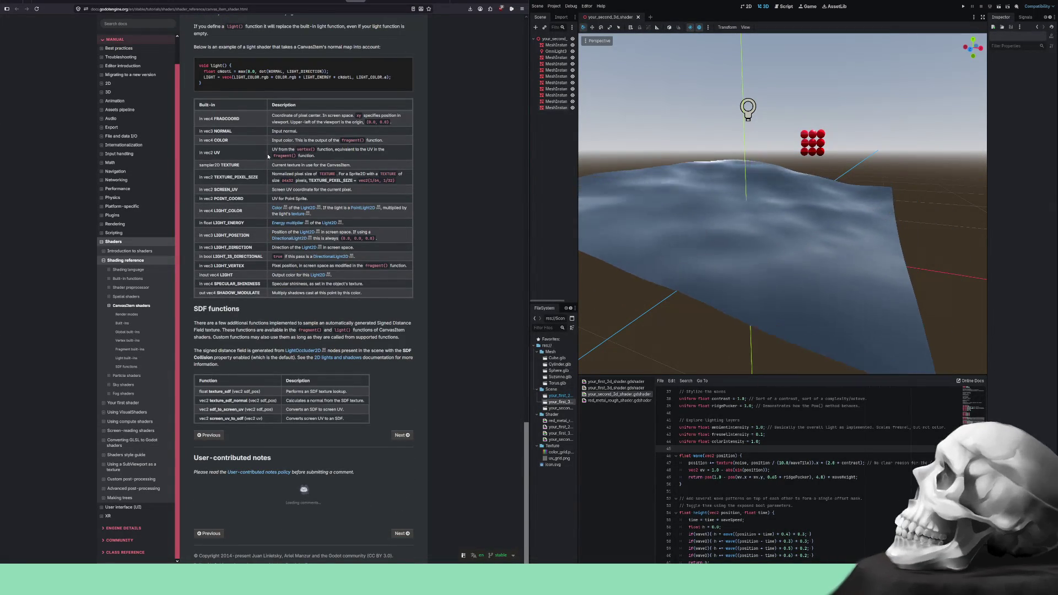
{"action": "scroll", "coordinate": [269, 157], "scroll_direction": "up", "scroll_amount": 2}
{"action": "scroll", "coordinate": [269, 156], "scroll_direction": "up", "scroll_amount": 13}
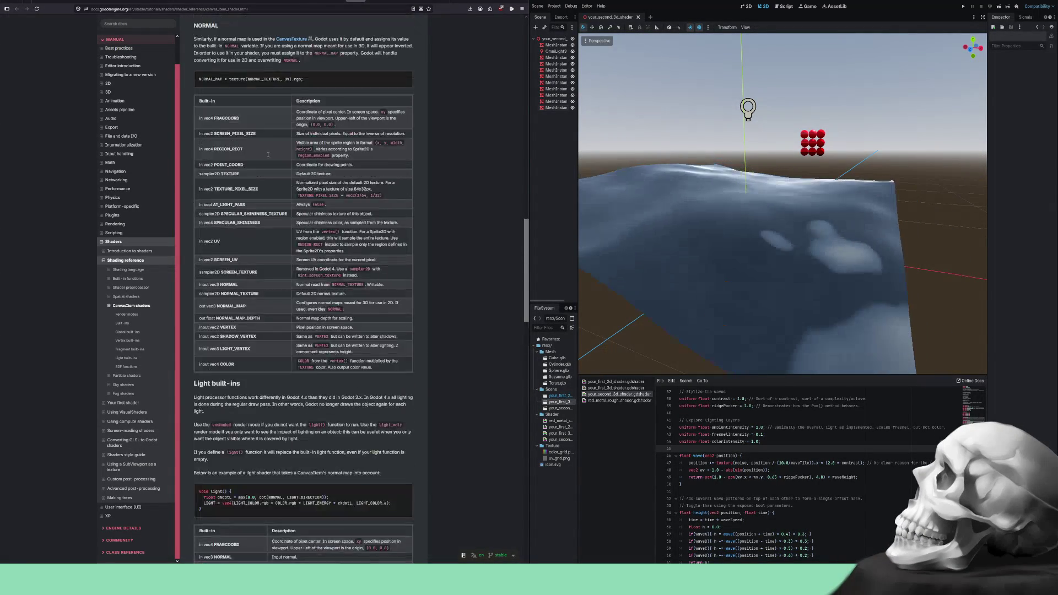
{"action": "scroll", "coordinate": [268, 156], "scroll_direction": "up", "scroll_amount": 9}
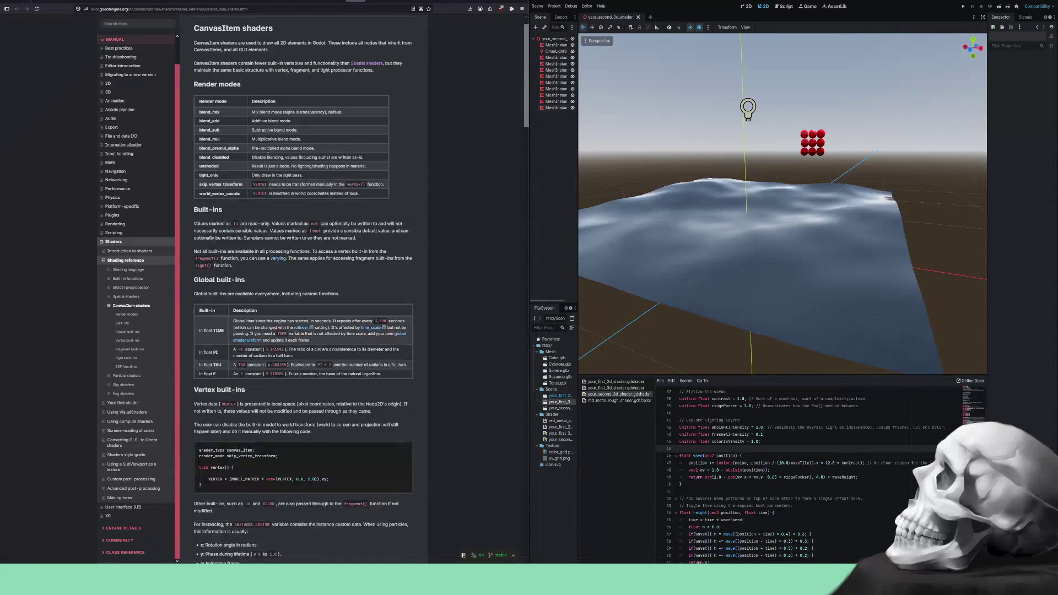
{"action": "key", "text": "alt+Right"}
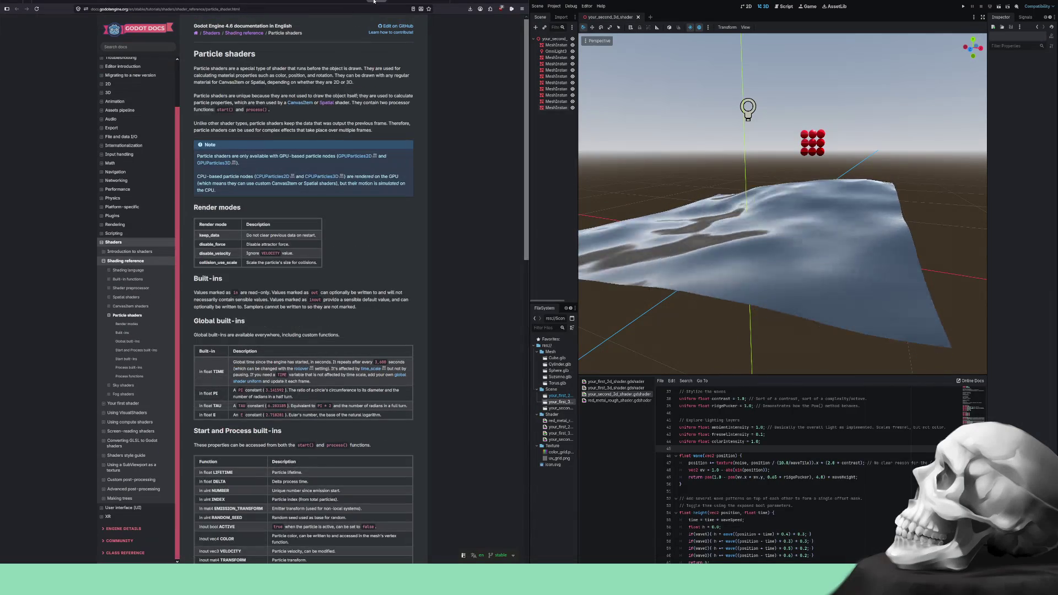
- Skim the Particle shaders render modes and built-ins, then advance through Sky shaders to Fog shaders
{"action": "scroll", "coordinate": [349, 110], "scroll_direction": "down", "scroll_amount": 3}
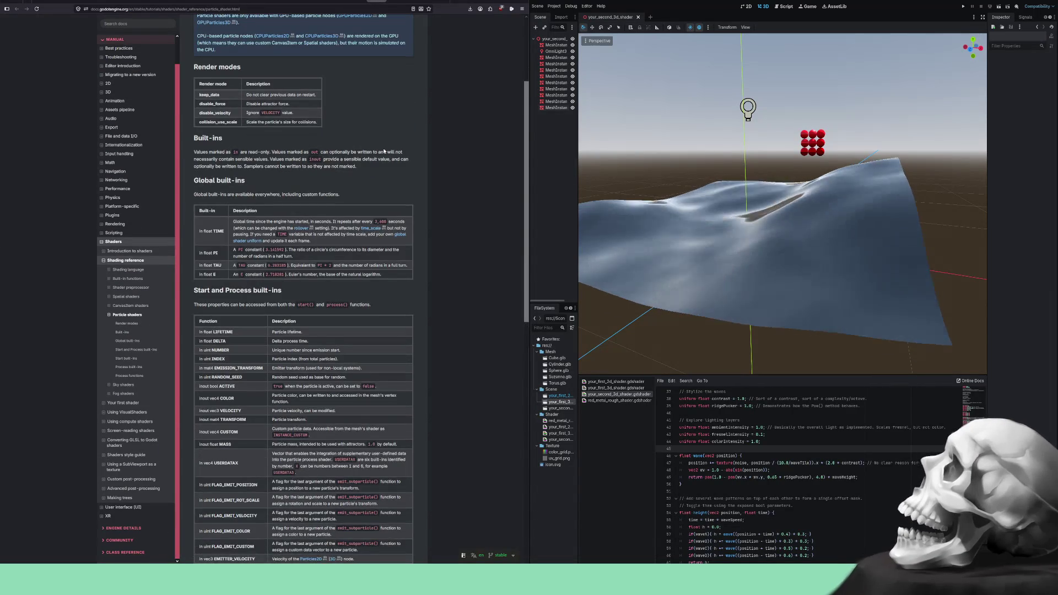
{"action": "scroll", "coordinate": [384, 150], "scroll_direction": "down", "scroll_amount": 1}
{"action": "scroll", "coordinate": [384, 150], "scroll_direction": "down", "scroll_amount": 10}
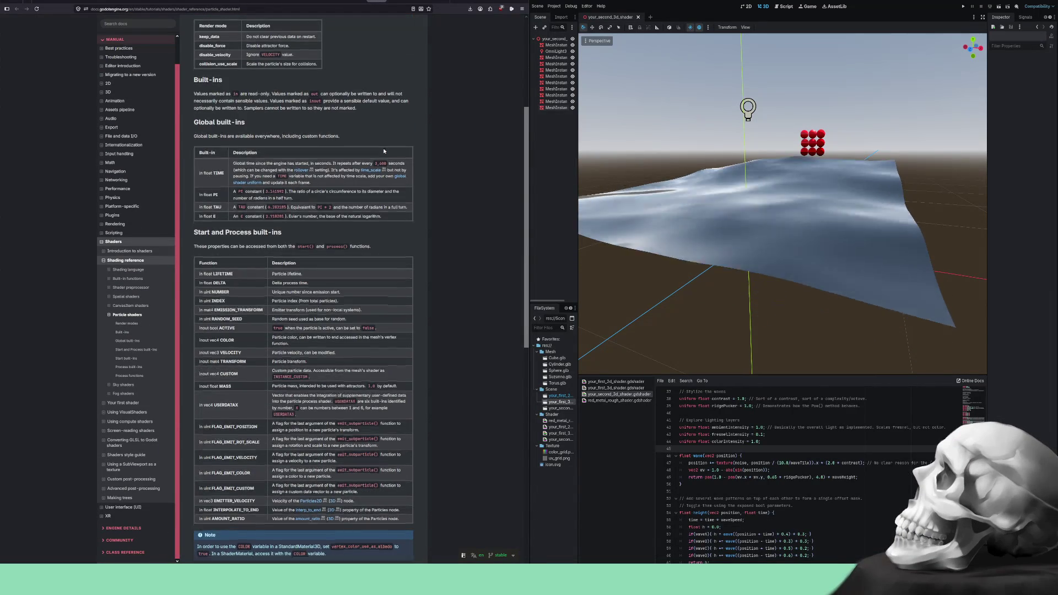
{"action": "scroll", "coordinate": [383, 149], "scroll_direction": "up", "scroll_amount": 20}
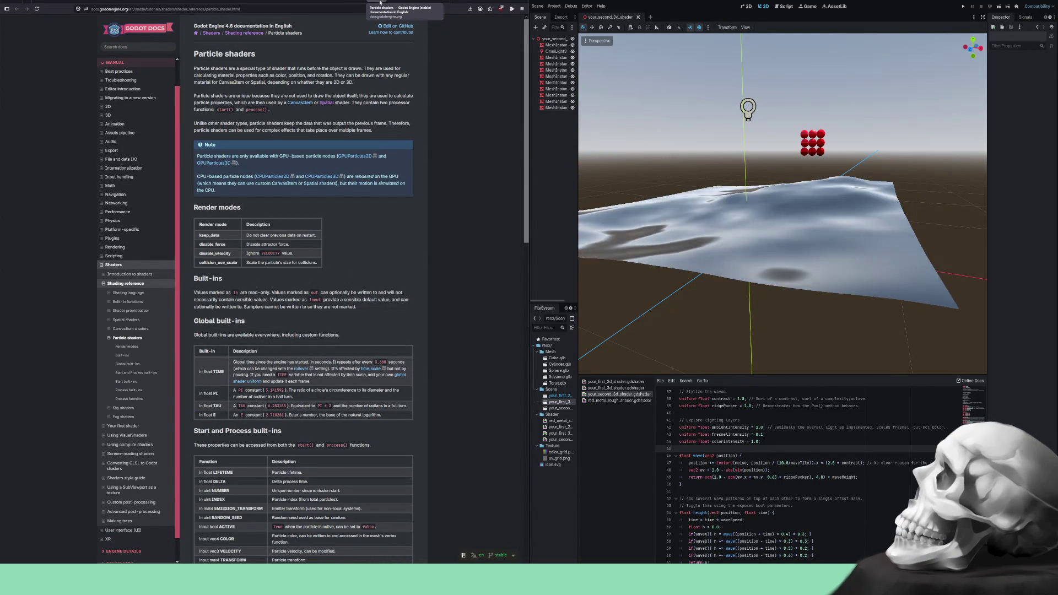
{"action": "key", "text": "Right"}
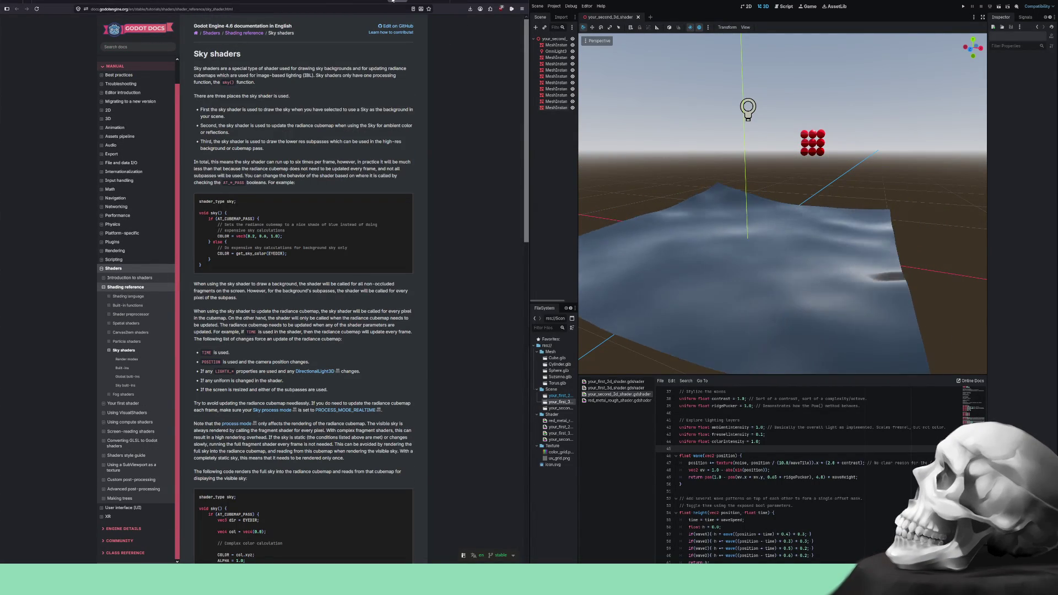
{"action": "key", "text": "Right"}
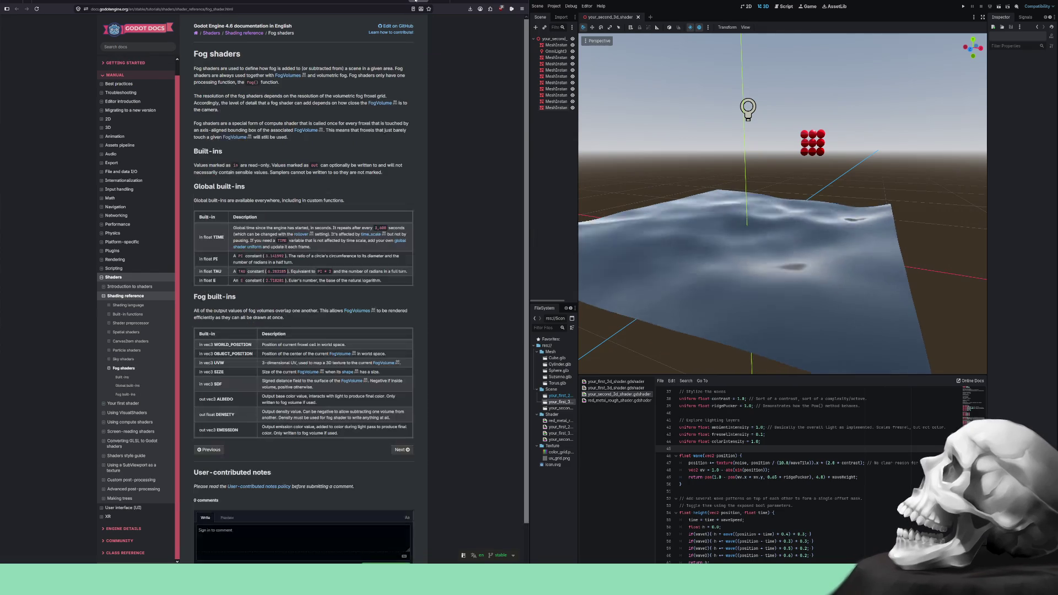
- Look over Fog shaders, check the Using VisualShaders tab, then return to Shading language
{"action": "scroll", "coordinate": [410, 161], "scroll_direction": "down", "scroll_amount": 3}
{"action": "scroll", "coordinate": [410, 161], "scroll_direction": "up", "scroll_amount": 3}
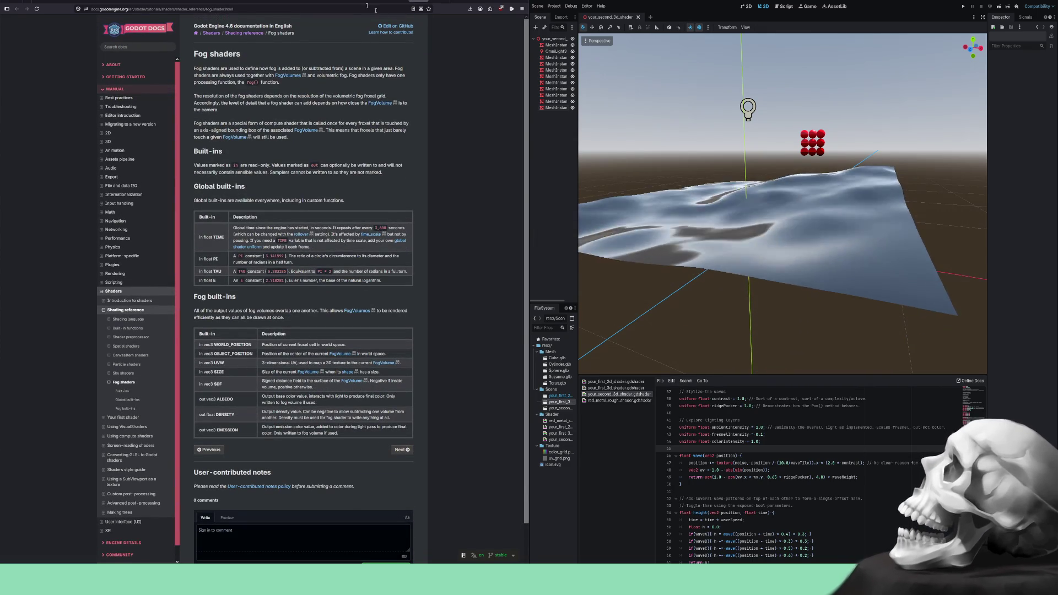
{"action": "left_click", "coordinate": [319, 2]}
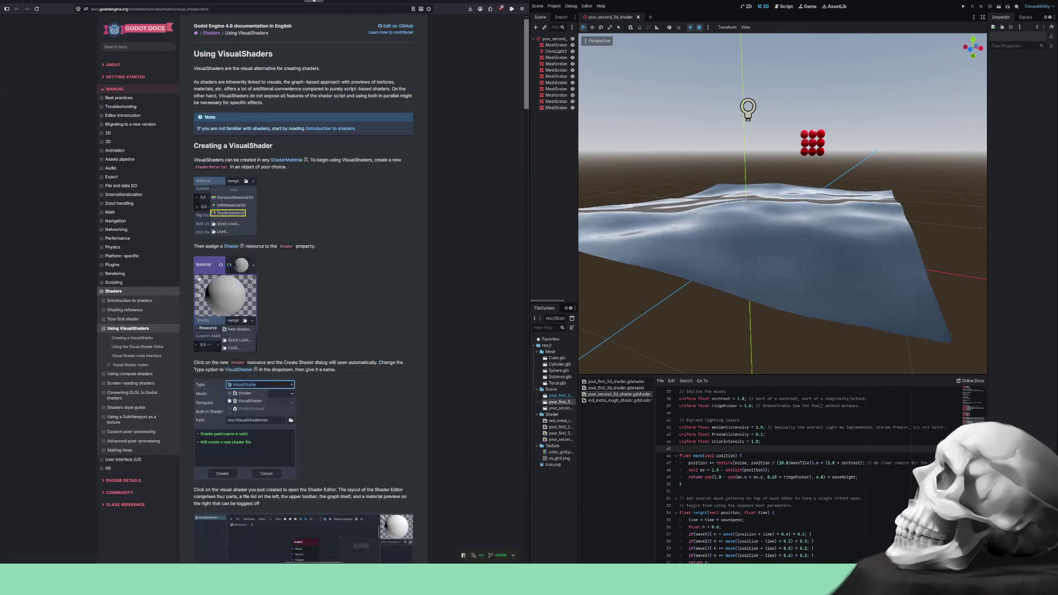
{"action": "left_click", "coordinate": [292, 2]}
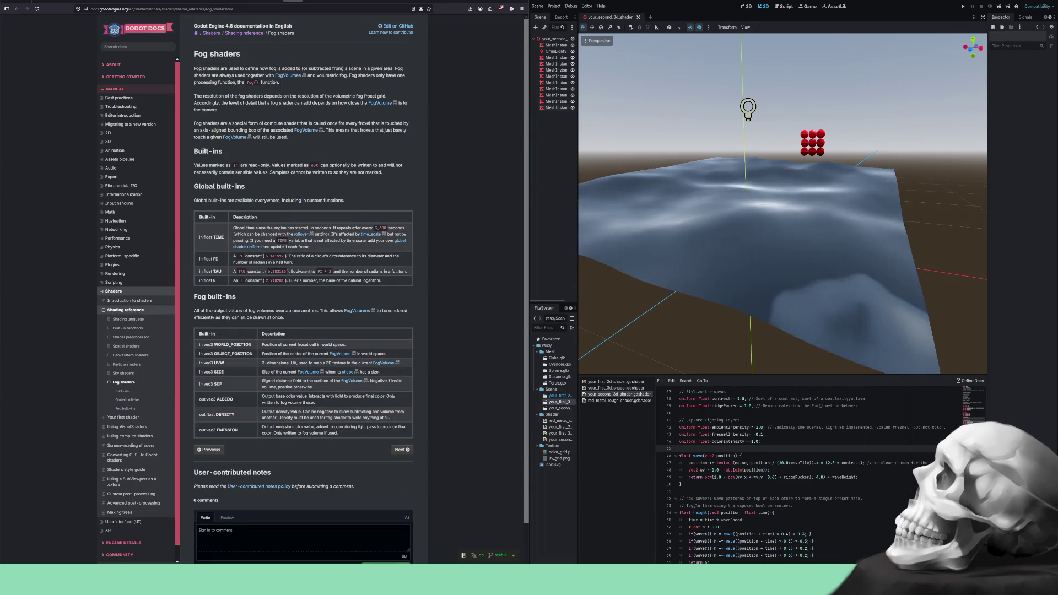
{"action": "left_click", "coordinate": [128, 2]}
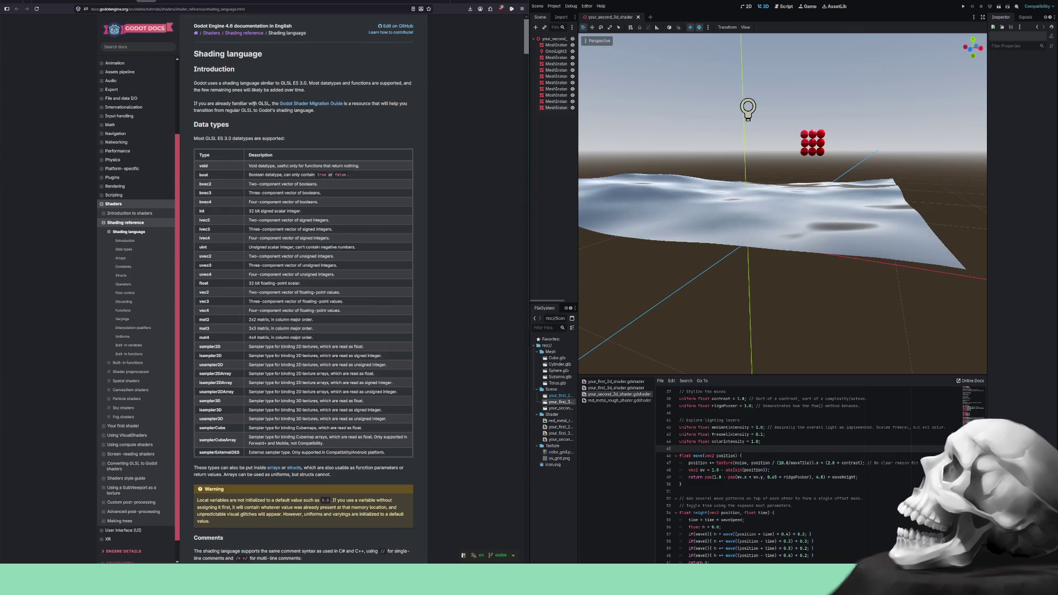
- Scroll the Shading language page from Data types through Varyings and Uniforms to Per-instance uniforms
{"action": "scroll", "coordinate": [254, 103], "scroll_direction": "down", "scroll_amount": 5}
{"action": "scroll", "coordinate": [264, 93], "scroll_direction": "down", "scroll_amount": 8}
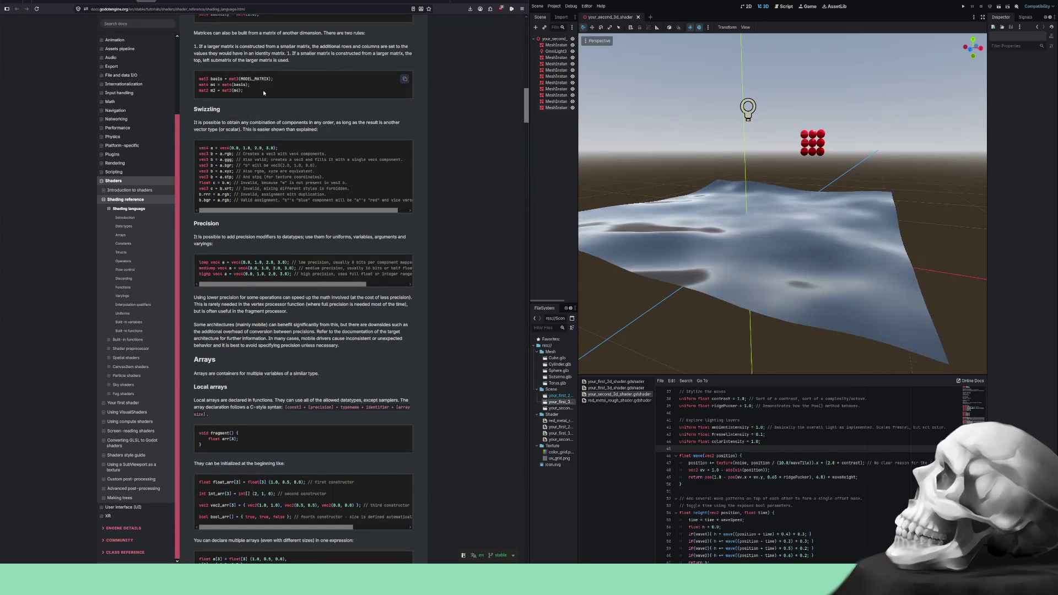
{"action": "scroll", "coordinate": [263, 90], "scroll_direction": "down", "scroll_amount": 2}
{"action": "scroll", "coordinate": [263, 92], "scroll_direction": "down", "scroll_amount": 12}
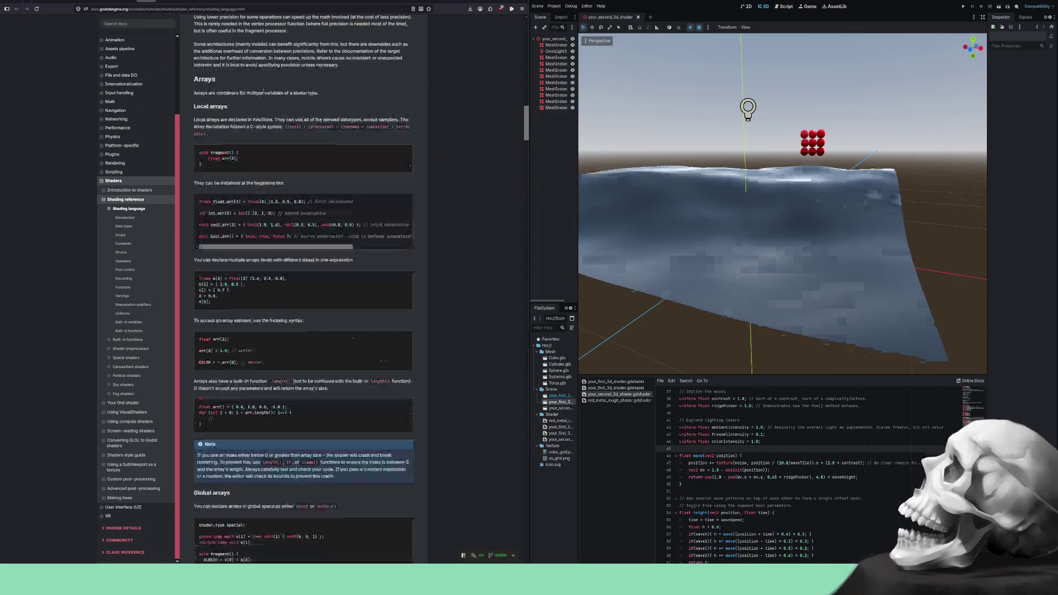
{"action": "scroll", "coordinate": [262, 93], "scroll_direction": "down", "scroll_amount": 9}
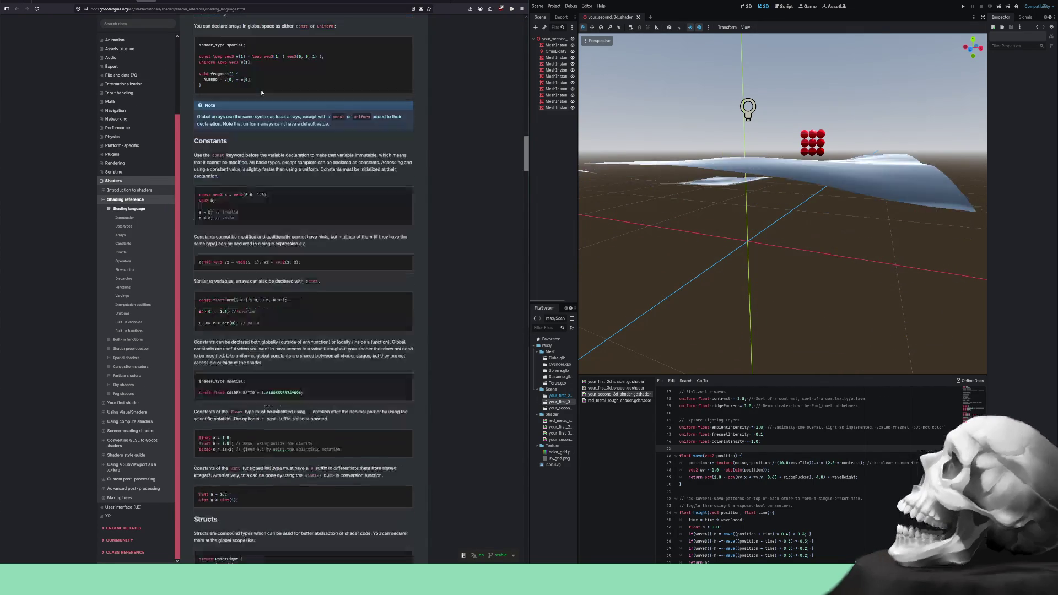
{"action": "scroll", "coordinate": [262, 93], "scroll_direction": "down", "scroll_amount": 7}
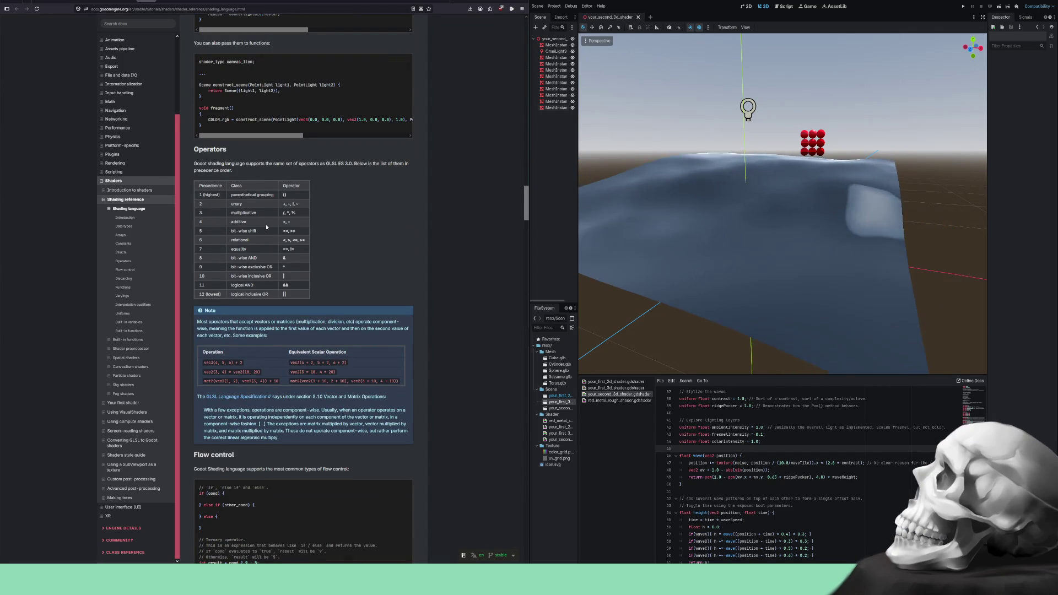
{"action": "scroll", "coordinate": [266, 227], "scroll_direction": "down", "scroll_amount": 1}
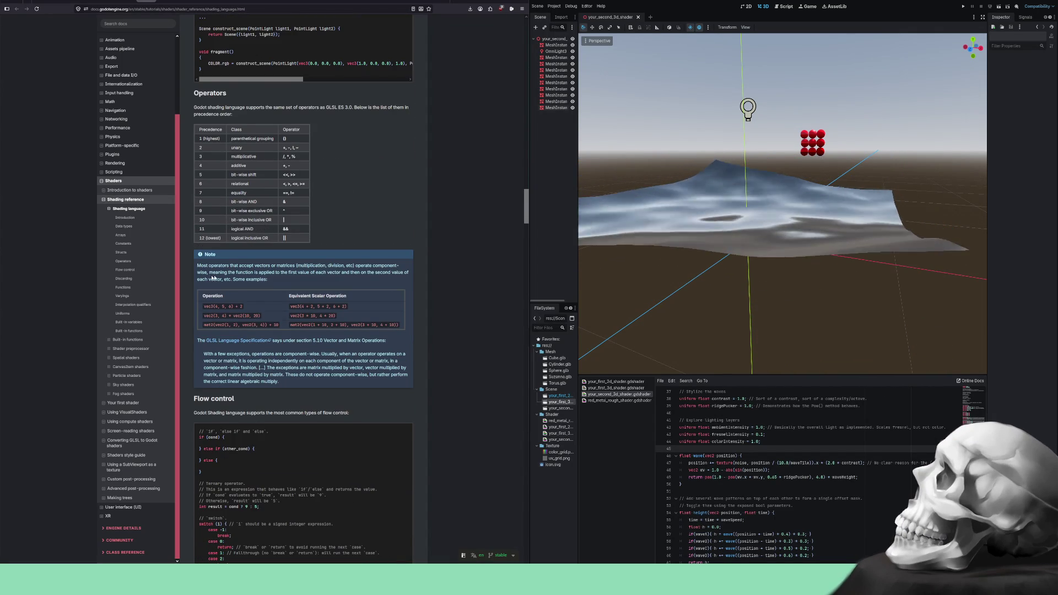
{"action": "scroll", "coordinate": [213, 278], "scroll_direction": "down", "scroll_amount": 4}
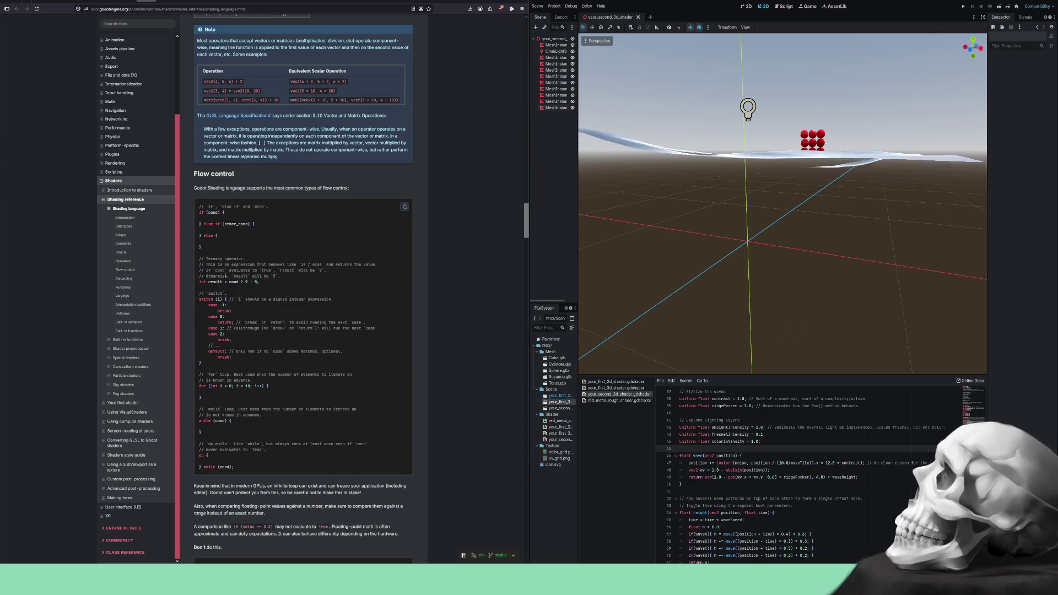
{"action": "scroll", "coordinate": [225, 276], "scroll_direction": "down", "scroll_amount": 2}
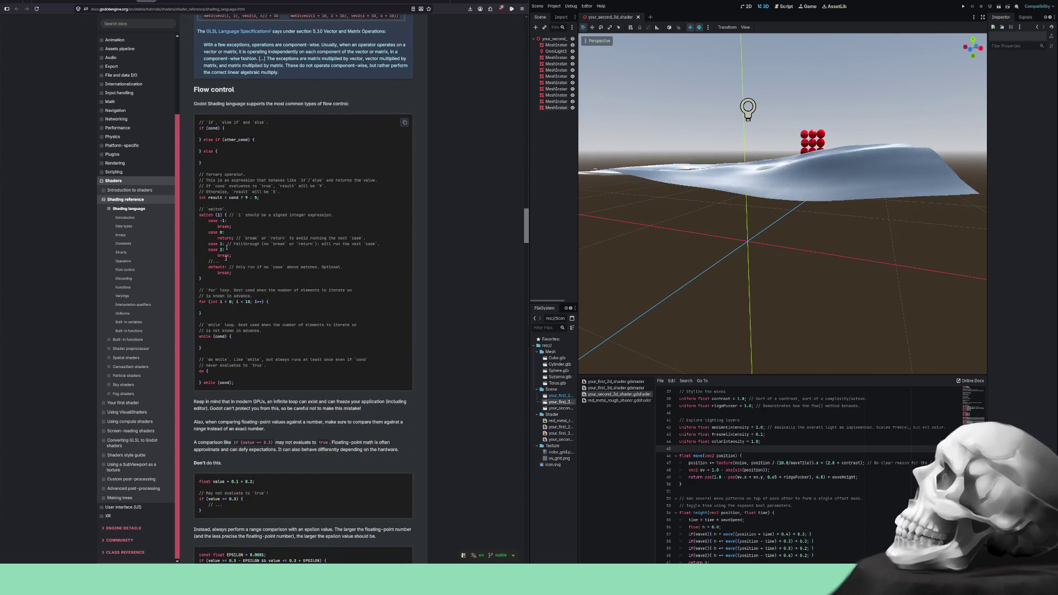
{"action": "scroll", "coordinate": [226, 253], "scroll_direction": "down", "scroll_amount": 2}
{"action": "scroll", "coordinate": [226, 252], "scroll_direction": "down", "scroll_amount": 1}
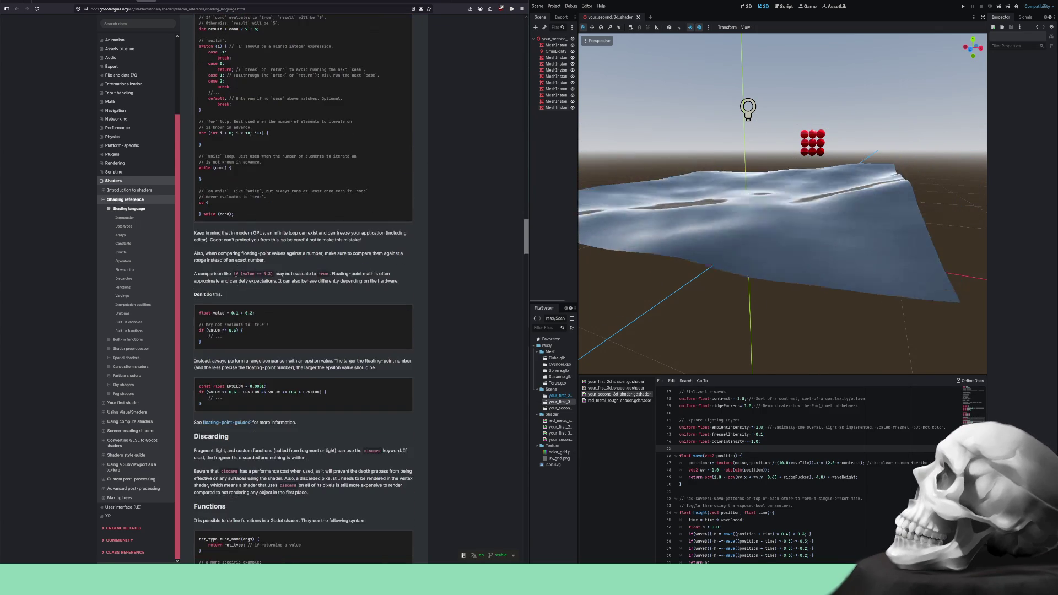
{"action": "scroll", "coordinate": [238, 272], "scroll_direction": "down", "scroll_amount": 5}
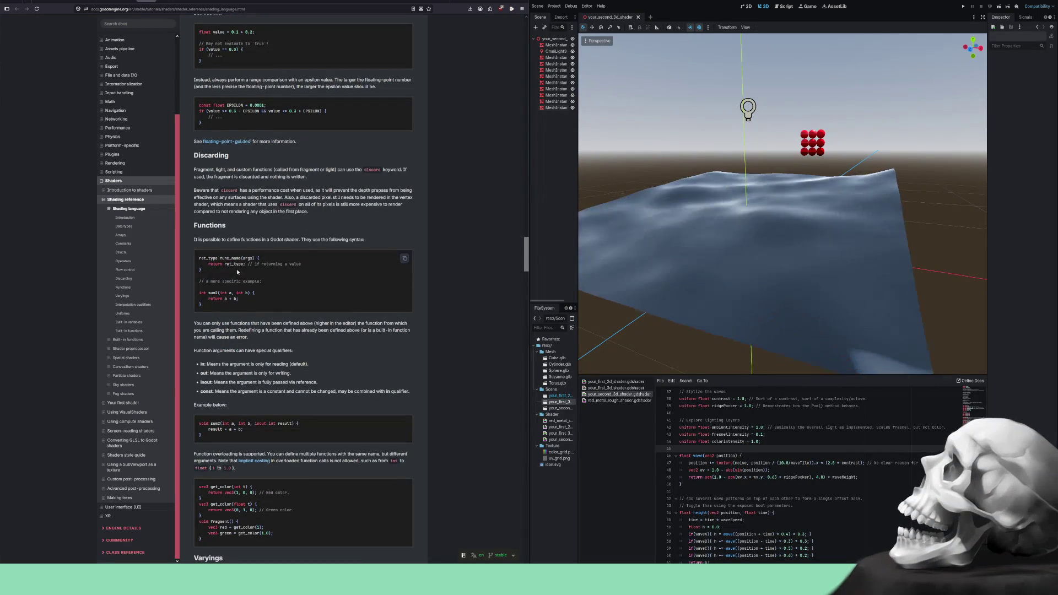
{"action": "scroll", "coordinate": [237, 272], "scroll_direction": "down", "scroll_amount": 8}
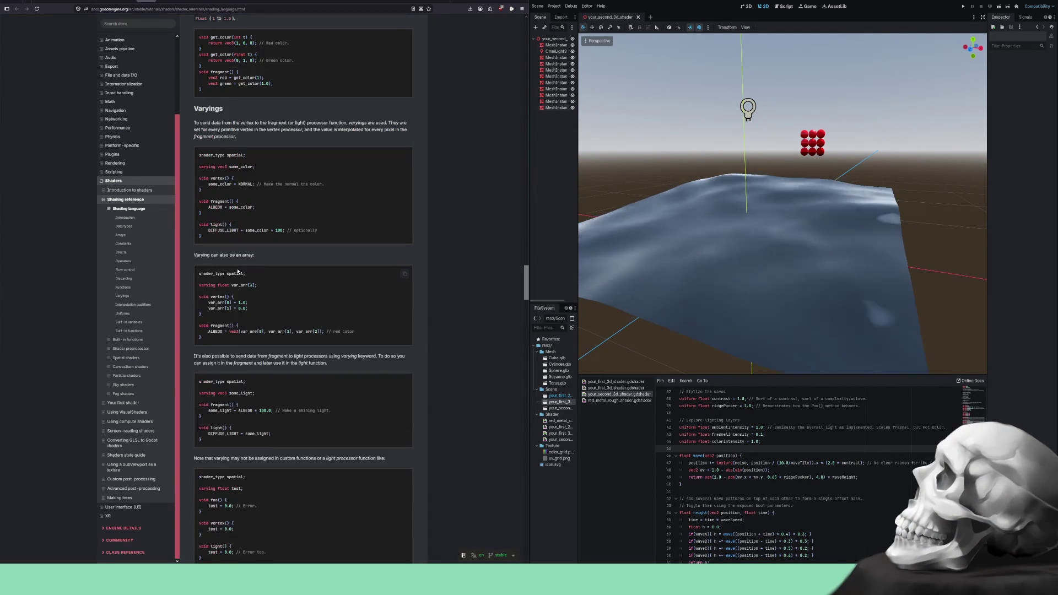
{"action": "scroll", "coordinate": [237, 272], "scroll_direction": "down", "scroll_amount": 5}
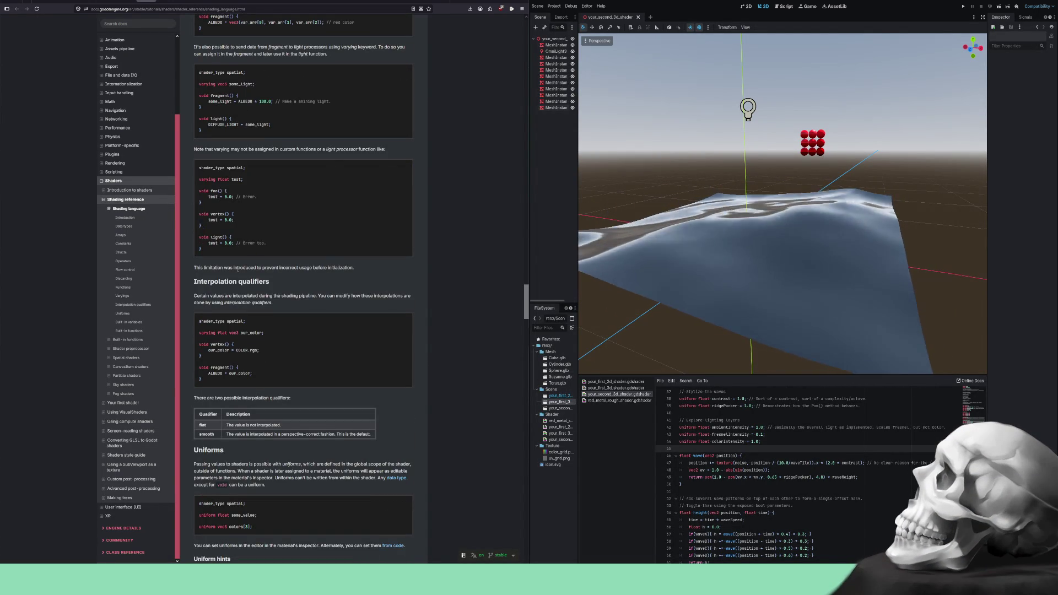
{"action": "scroll", "coordinate": [237, 269], "scroll_direction": "down", "scroll_amount": 6}
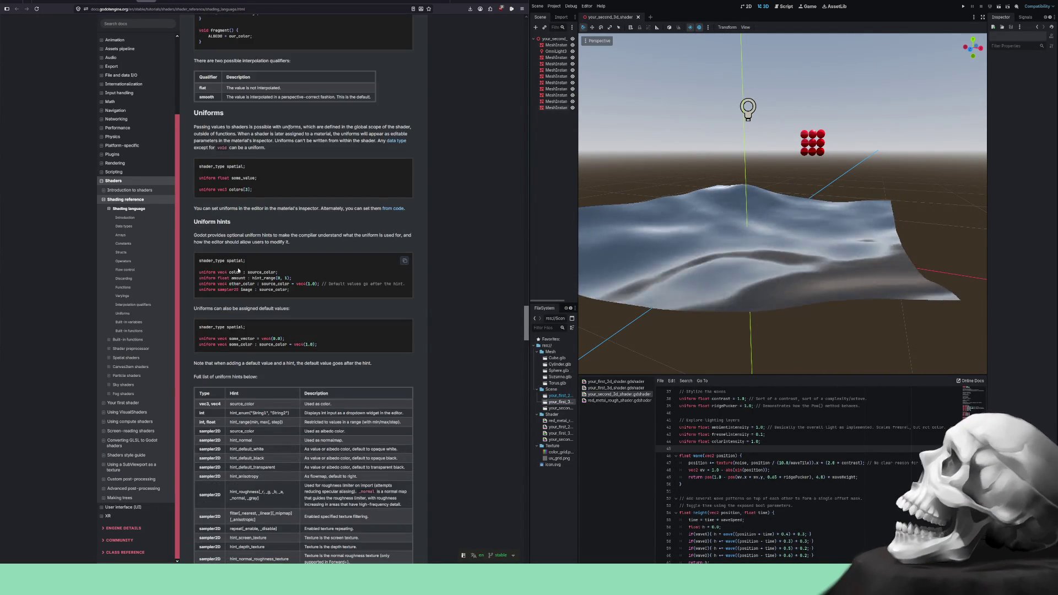
{"action": "scroll", "coordinate": [238, 270], "scroll_direction": "down", "scroll_amount": 7}
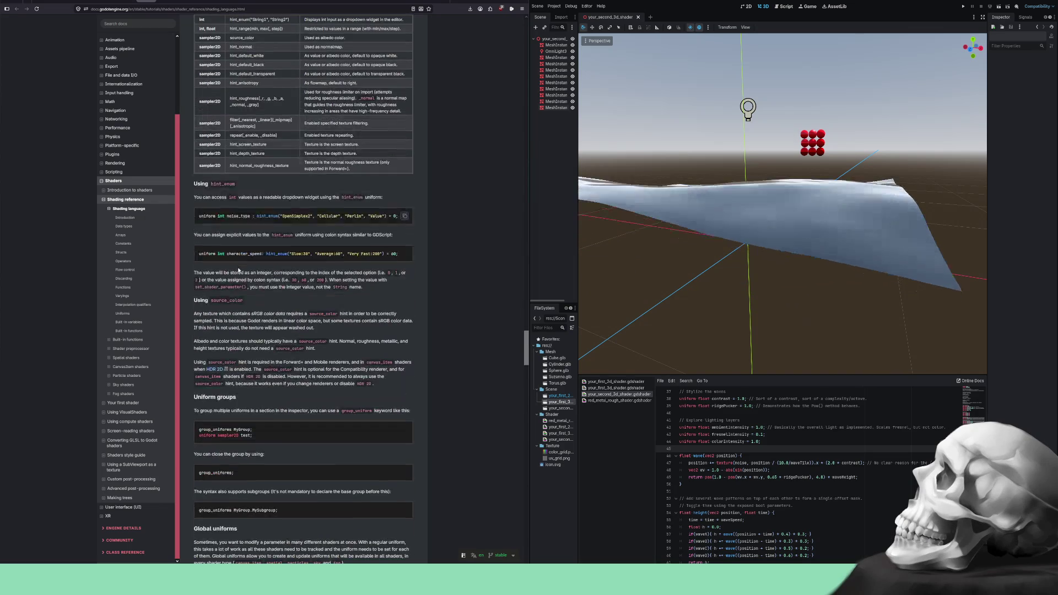
{"action": "scroll", "coordinate": [238, 270], "scroll_direction": "down", "scroll_amount": 5}
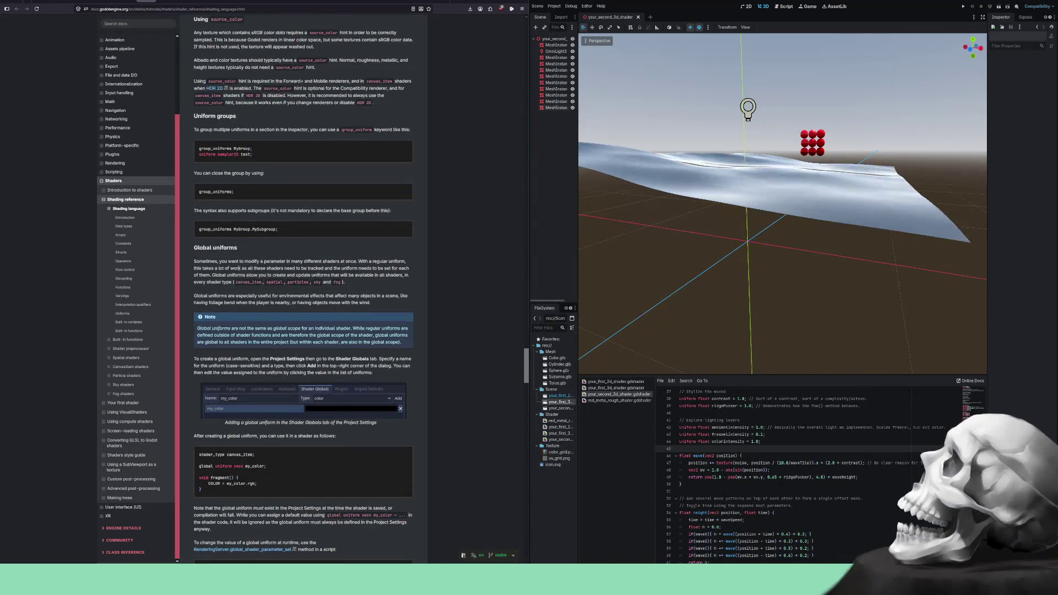
{"action": "scroll", "coordinate": [238, 270], "scroll_direction": "down", "scroll_amount": 7}
{"action": "scroll", "coordinate": [303, 275], "scroll_direction": "down", "scroll_amount": 3}
{"action": "scroll", "coordinate": [303, 275], "scroll_direction": "up", "scroll_amount": 3}
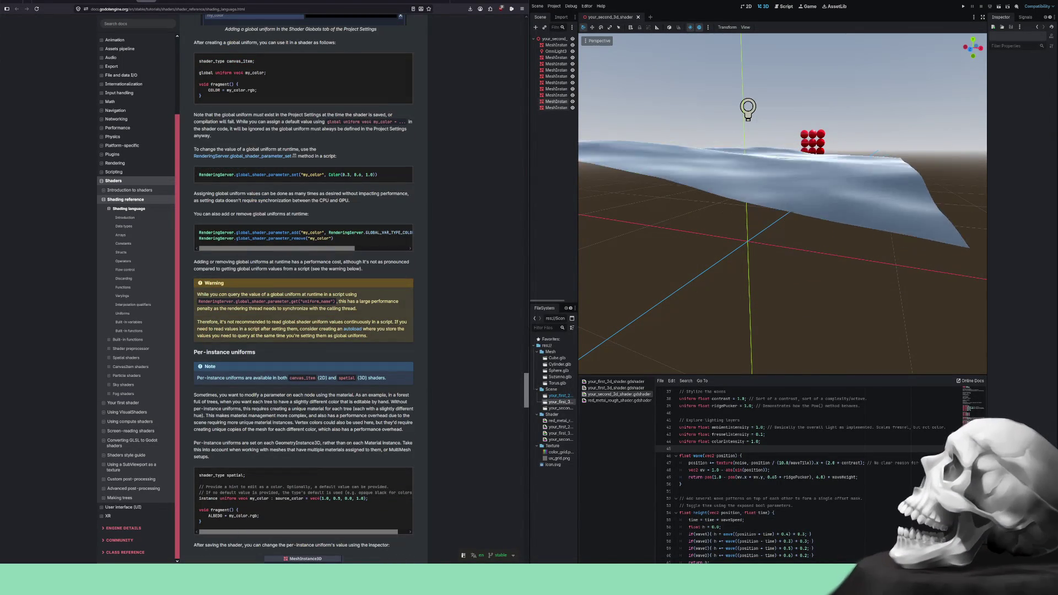
- Open Project Settings and look at the Globals, Shader Globals and Plugins sections
{"action": "left_click", "coordinate": [554, 6]}
{"action": "left_click", "coordinate": [565, 23]}
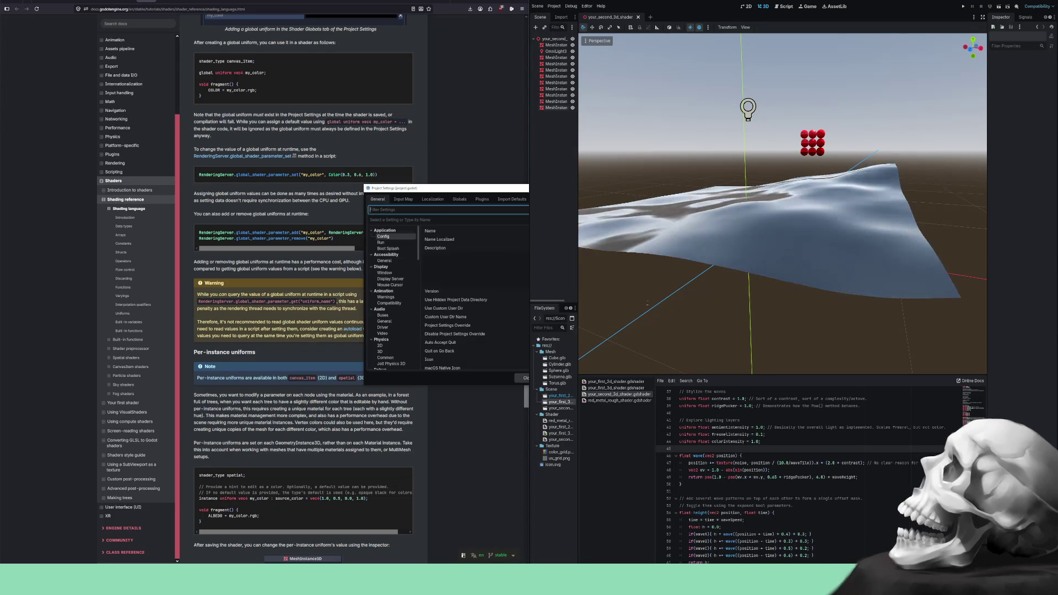
{"action": "left_click", "coordinate": [459, 199]}
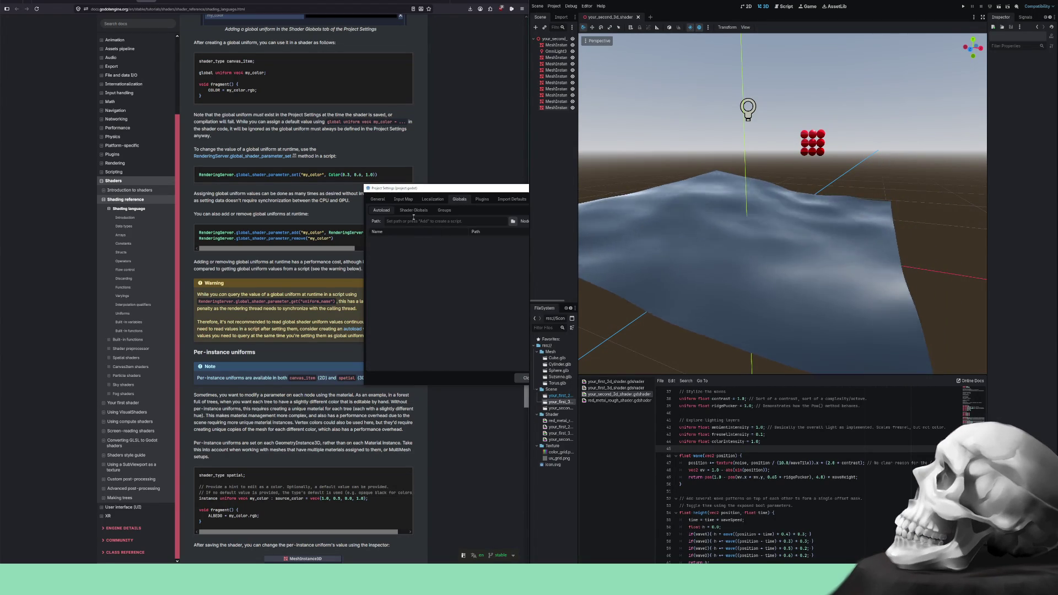
{"action": "left_click", "coordinate": [411, 211]}
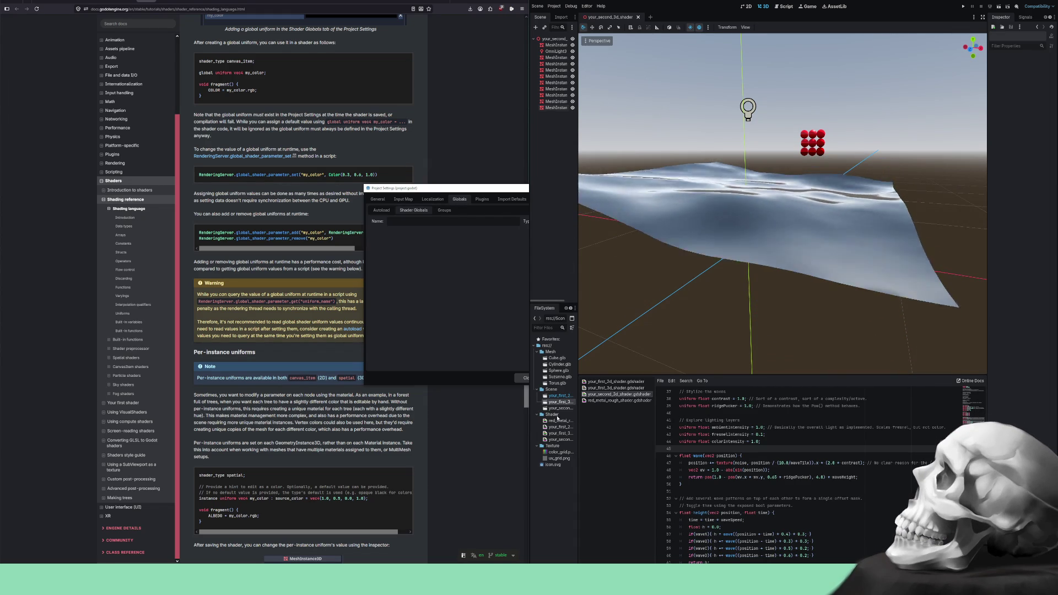
{"action": "left_click", "coordinate": [481, 199]}
- Review Import Defaults, Localization, POT Generation and Input Map, then return to General and close
{"action": "left_click", "coordinate": [511, 199]}
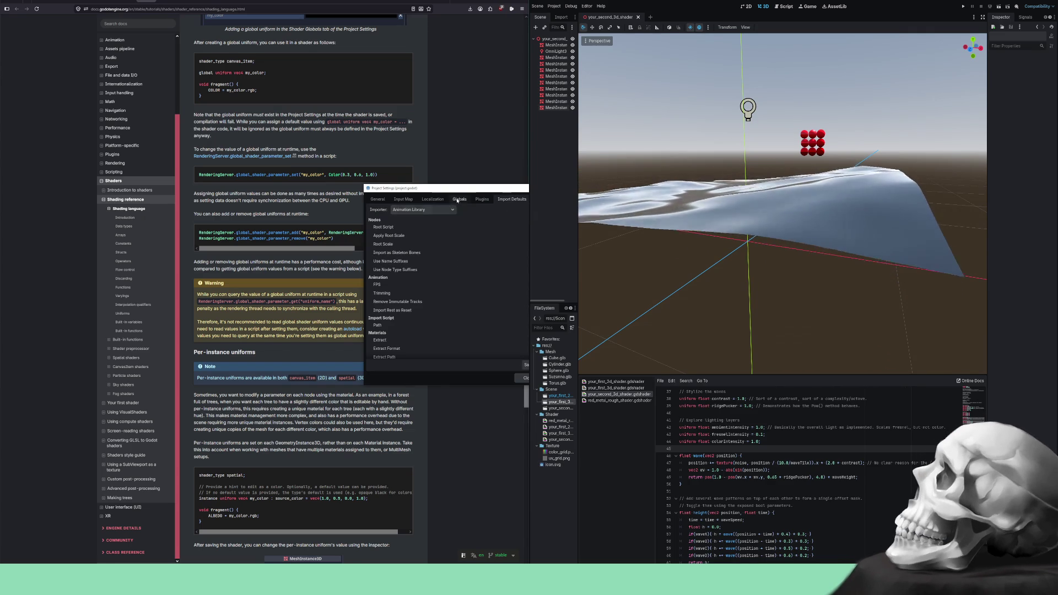
{"action": "left_click", "coordinate": [432, 200]}
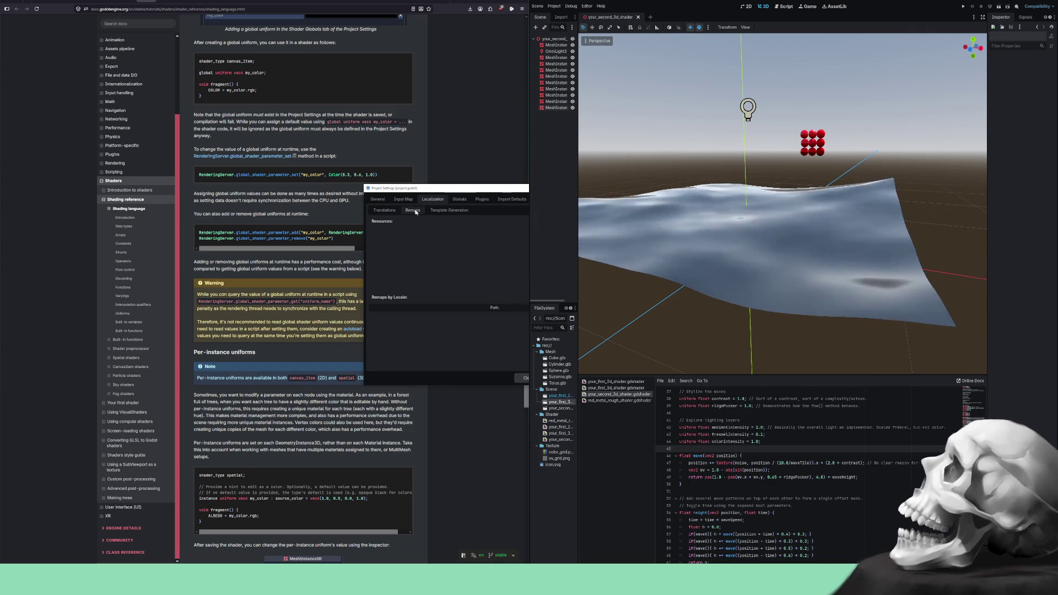
{"action": "left_click", "coordinate": [432, 211]}
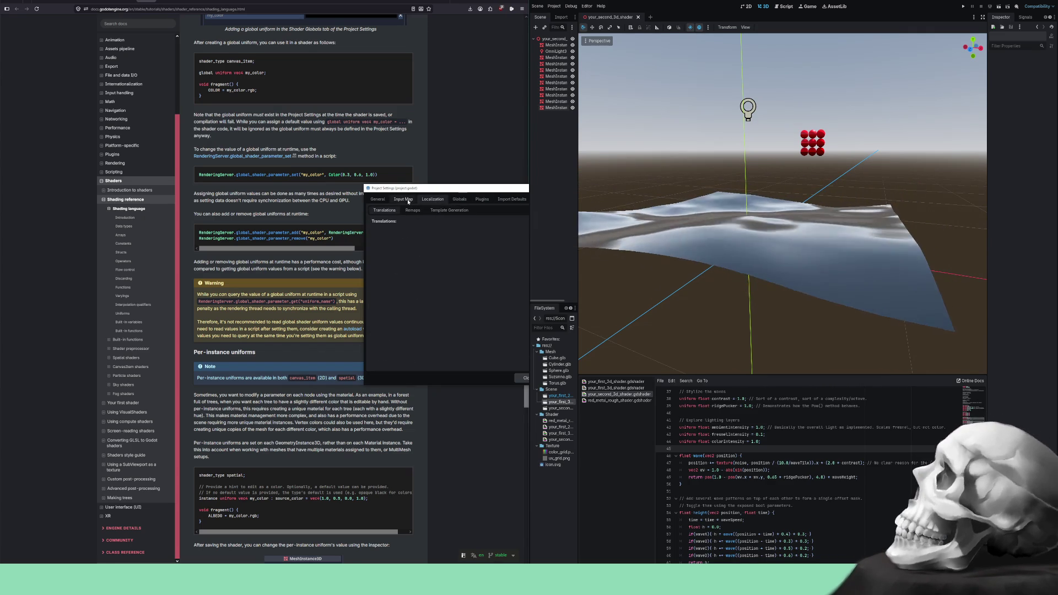
{"action": "left_click", "coordinate": [403, 200]}
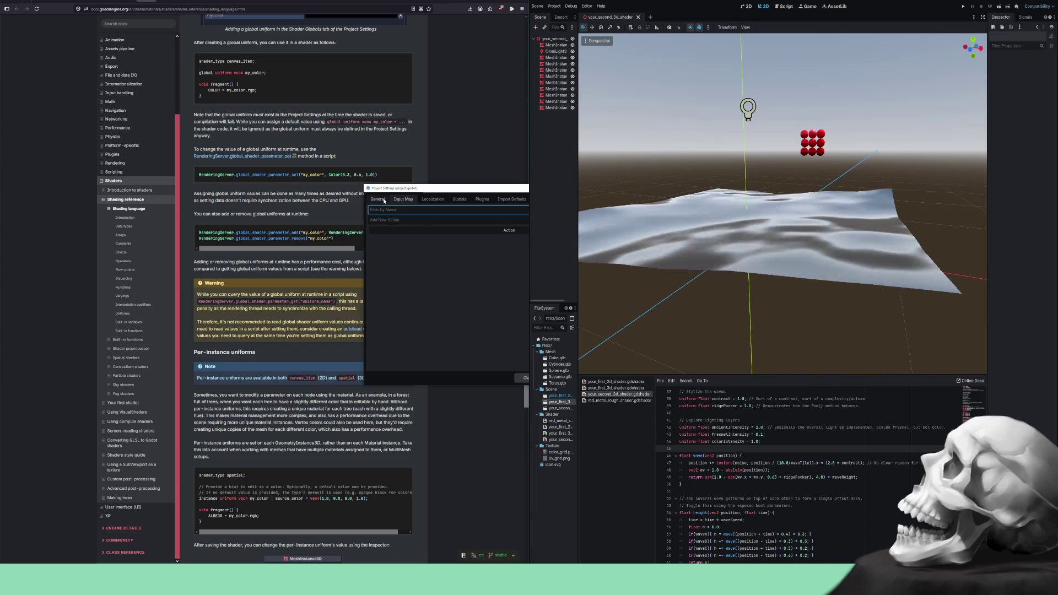
{"action": "left_click", "coordinate": [377, 200]}
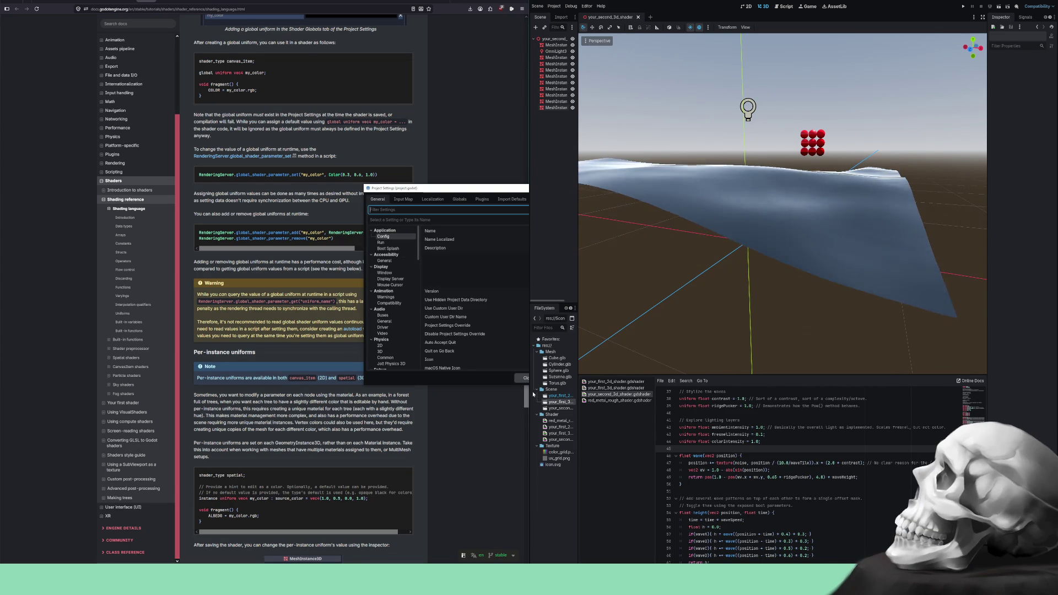
{"action": "left_click", "coordinate": [523, 378]}
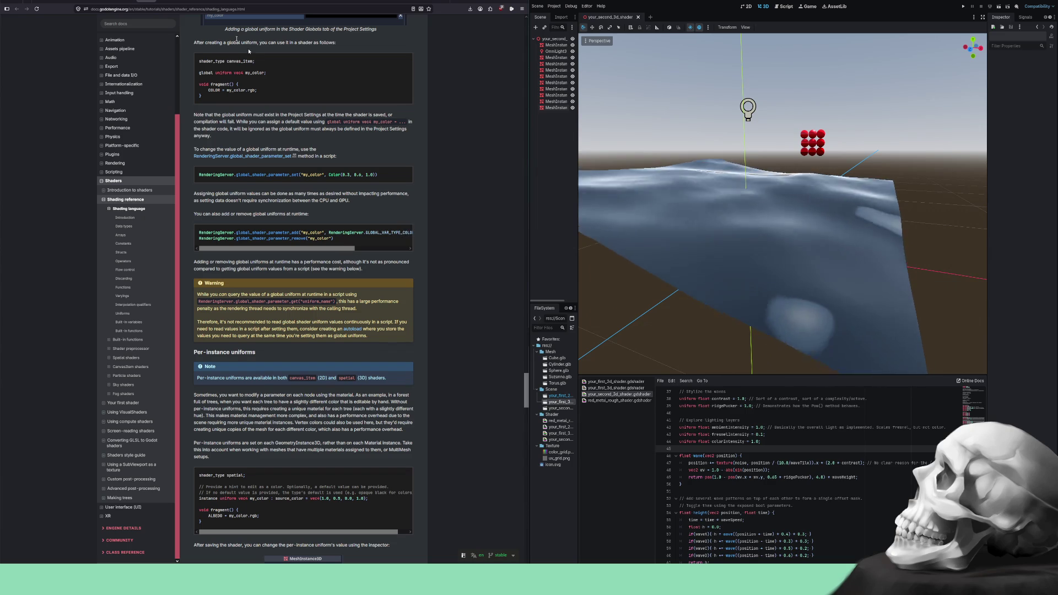
- Scroll the Shading language page down to the Uniform limits and built-ins sections
{"action": "scroll", "coordinate": [273, 141], "scroll_direction": "down", "scroll_amount": 8}
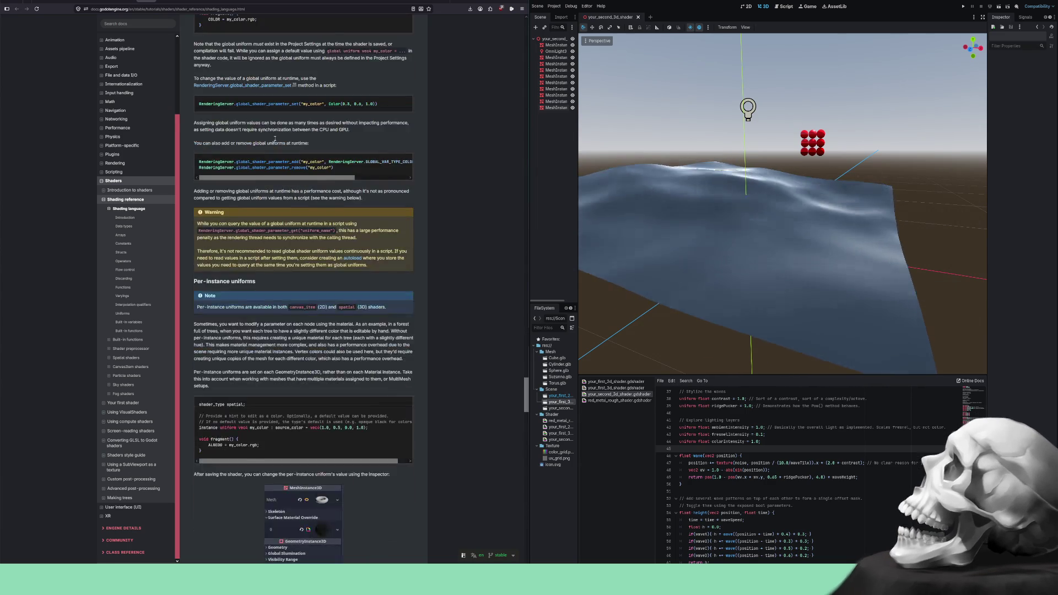
{"action": "scroll", "coordinate": [274, 139], "scroll_direction": "down", "scroll_amount": 6}
{"action": "scroll", "coordinate": [273, 137], "scroll_direction": "down", "scroll_amount": 14}
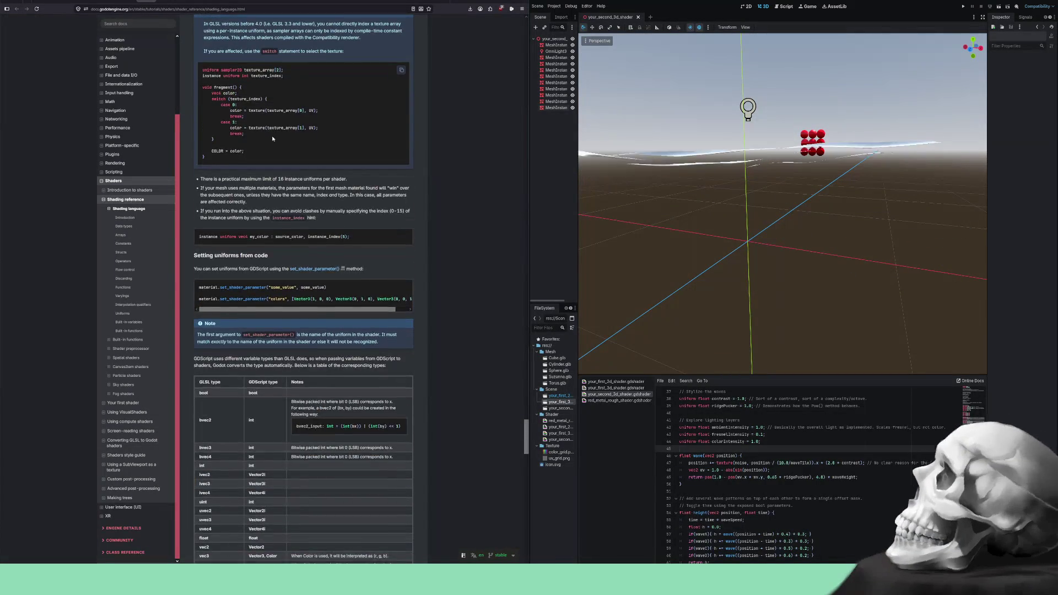
{"action": "scroll", "coordinate": [272, 138], "scroll_direction": "down", "scroll_amount": 2}
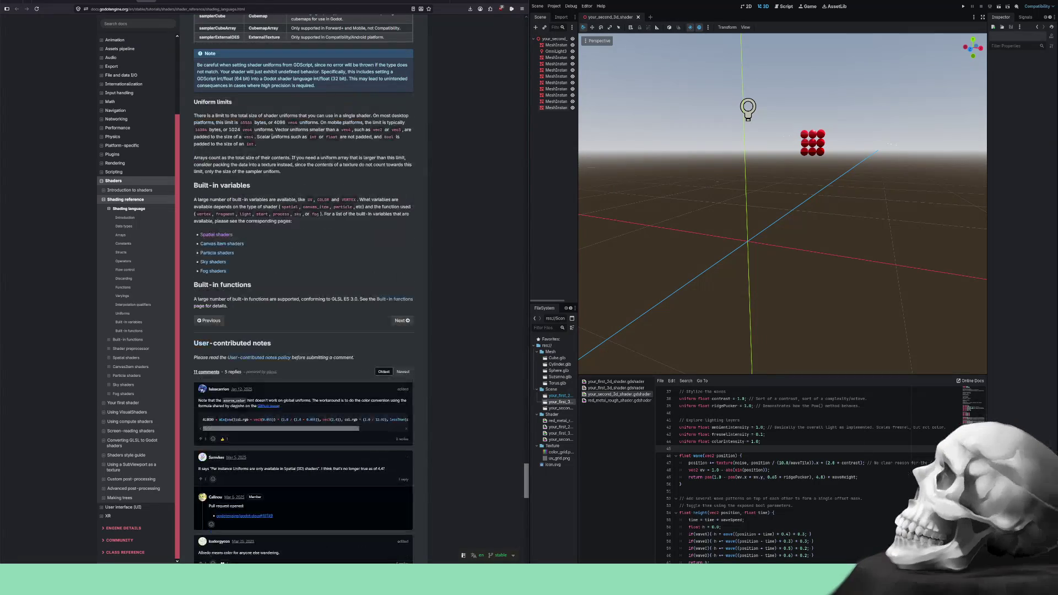
{"action": "scroll", "coordinate": [272, 138], "scroll_direction": "up", "scroll_amount": 2}
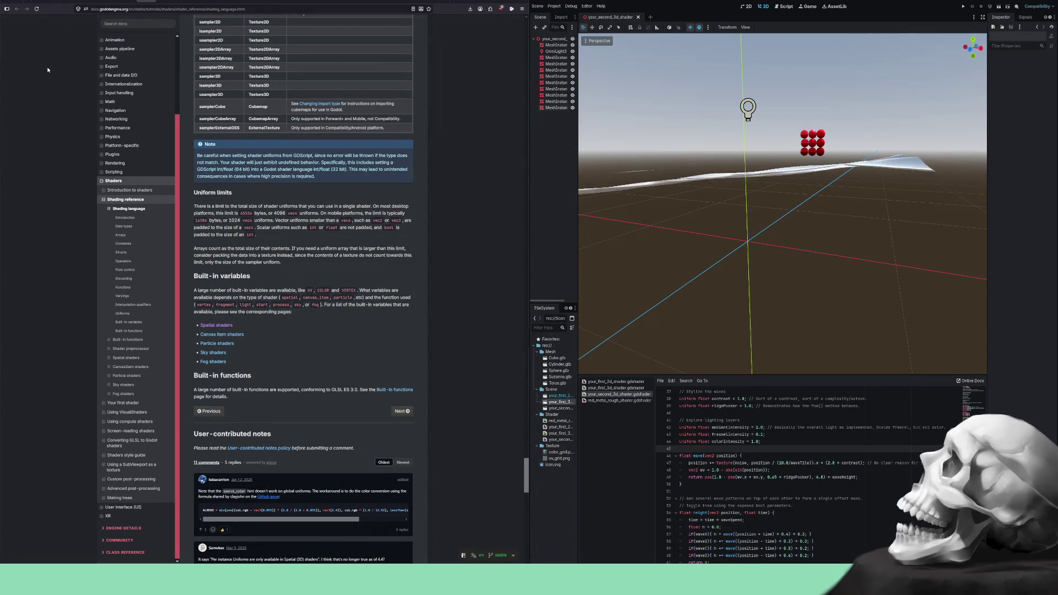
- Navigate back and forward in history to reach the Built-in functions page
{"action": "key", "text": "alt+Left"}
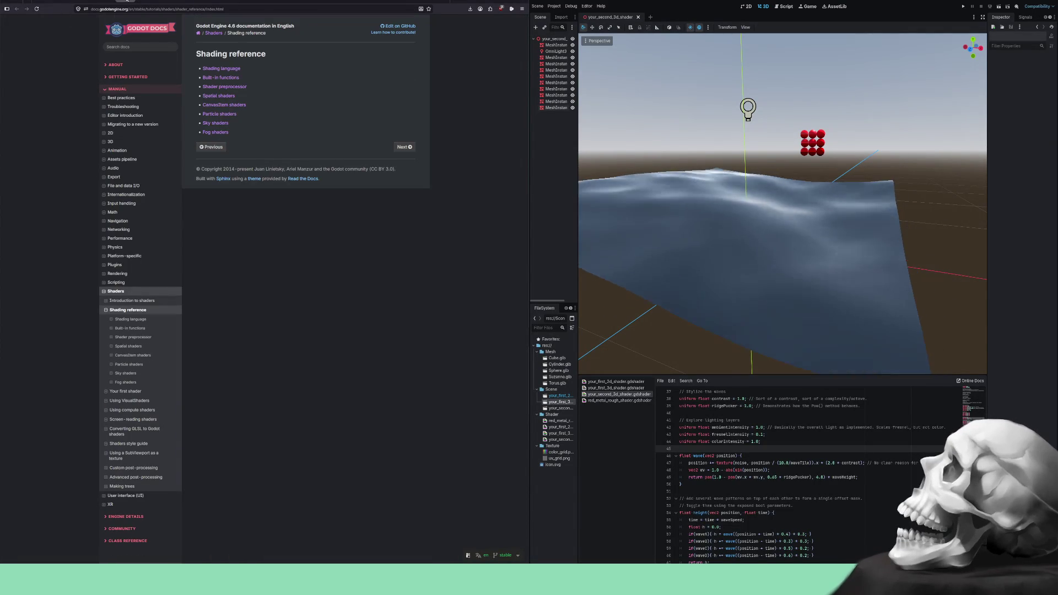
{"action": "key", "text": "alt+Right"}
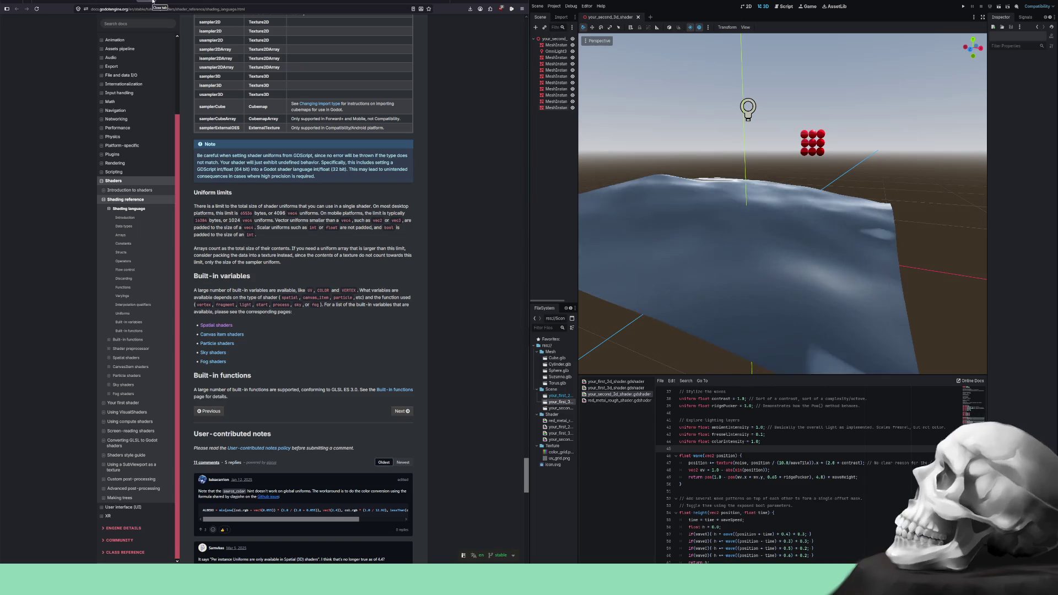
{"action": "key", "text": "alt+Right"}
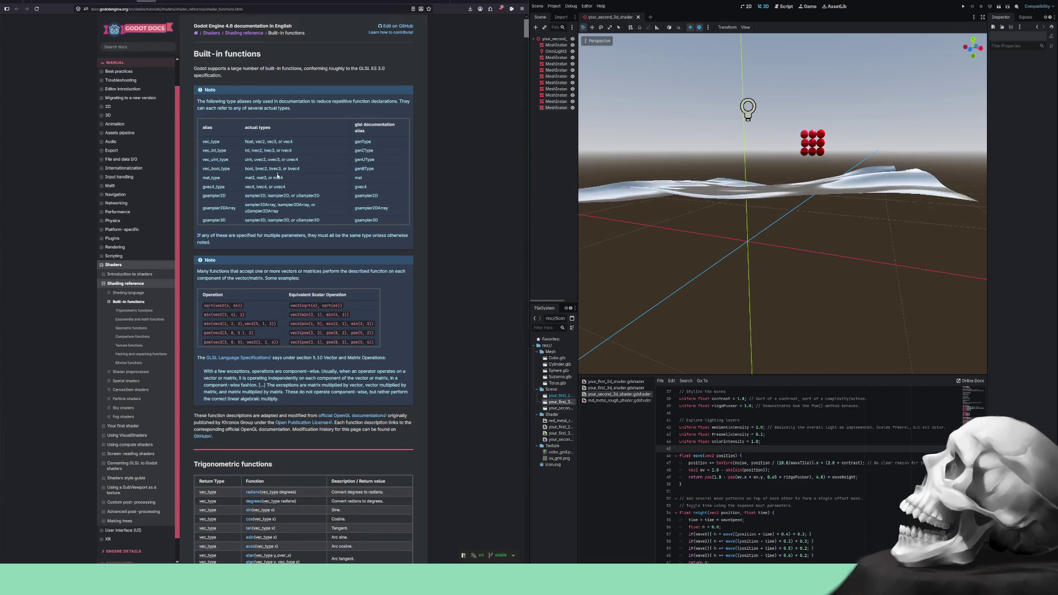
{"action": "scroll", "coordinate": [278, 176], "scroll_direction": "down", "scroll_amount": 3}
{"action": "scroll", "coordinate": [279, 168], "scroll_direction": "up", "scroll_amount": 3}
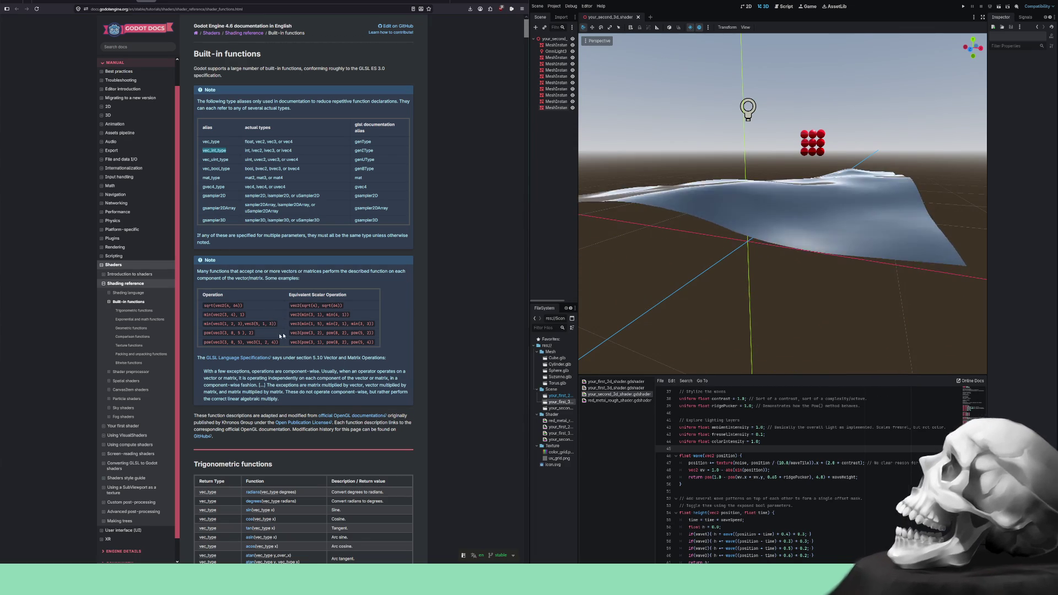
{"action": "scroll", "coordinate": [240, 338], "scroll_direction": "down", "scroll_amount": 3}
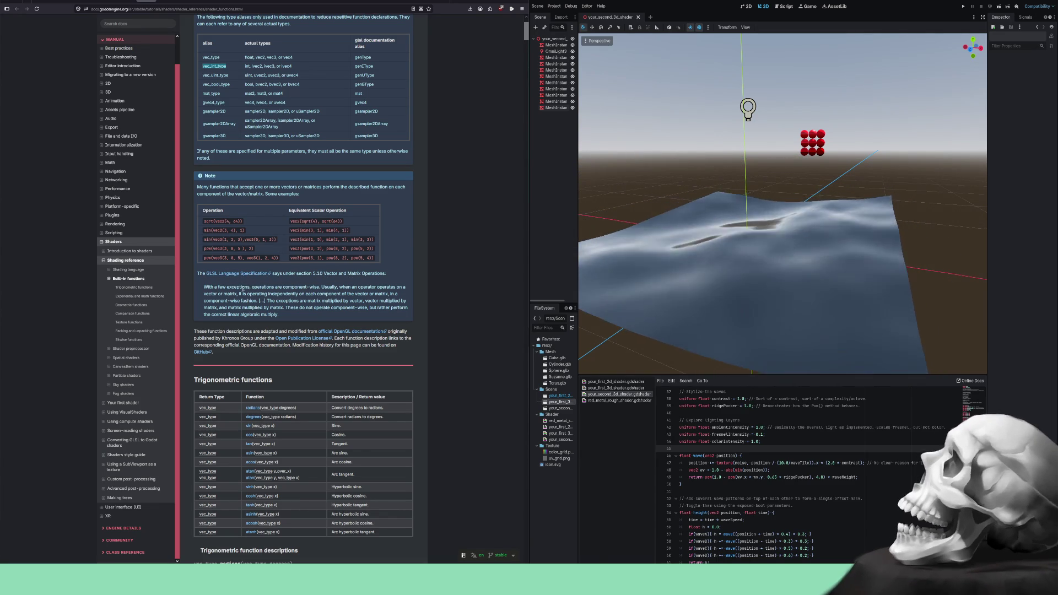
- Highlight the Note on component-wise vector operations while reading it
{"action": "left_click", "coordinate": [205, 289]}
{"action": "left_click_drag", "start_coordinate": [205, 289], "coordinate": [237, 287]}
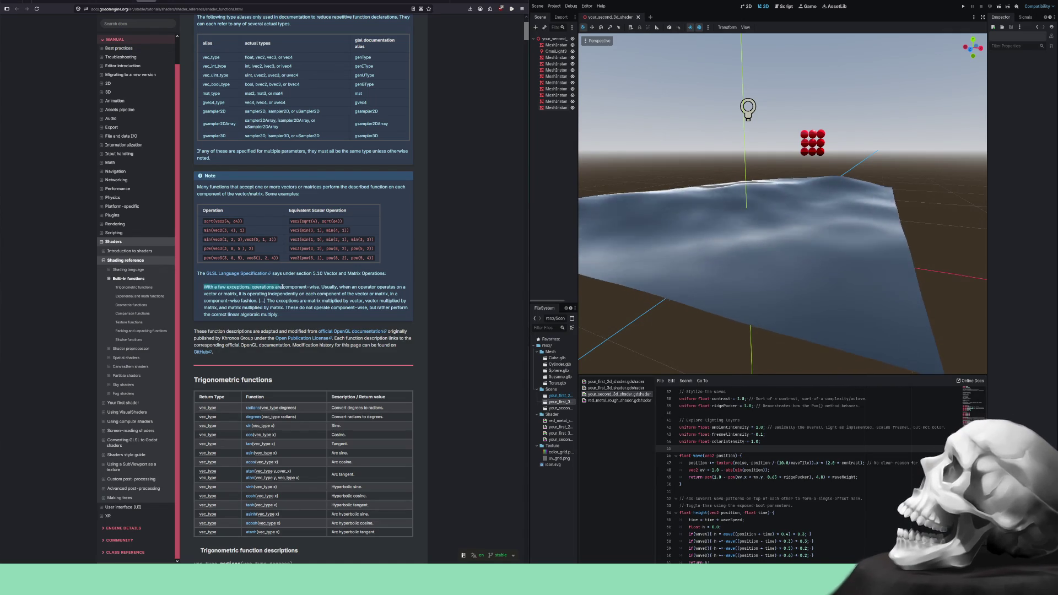
{"action": "left_click_drag", "start_coordinate": [354, 287], "coordinate": [385, 287]}
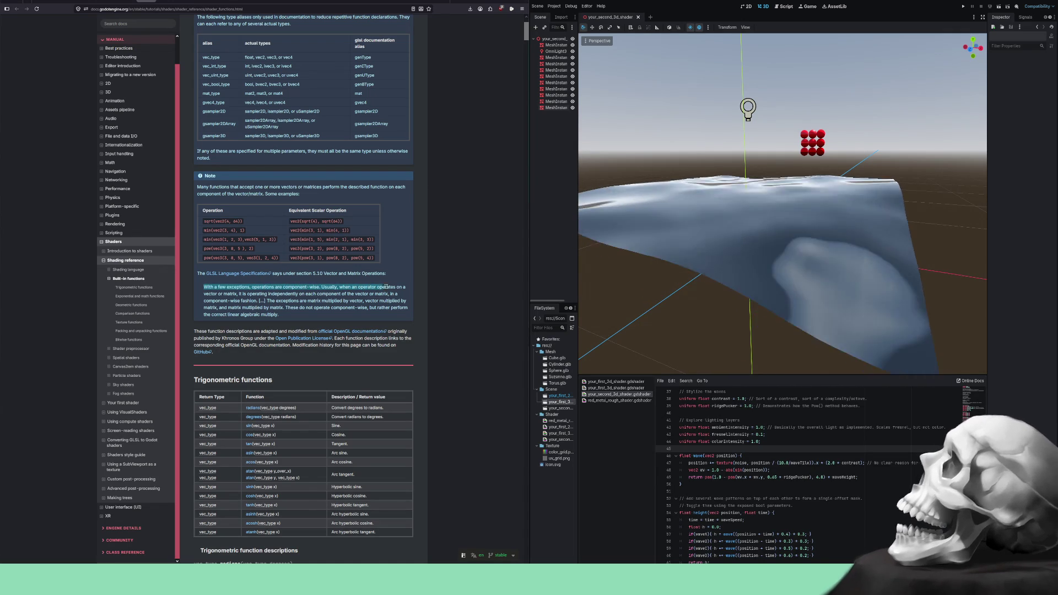
{"action": "left_click_drag", "start_coordinate": [281, 294], "coordinate": [280, 300]}
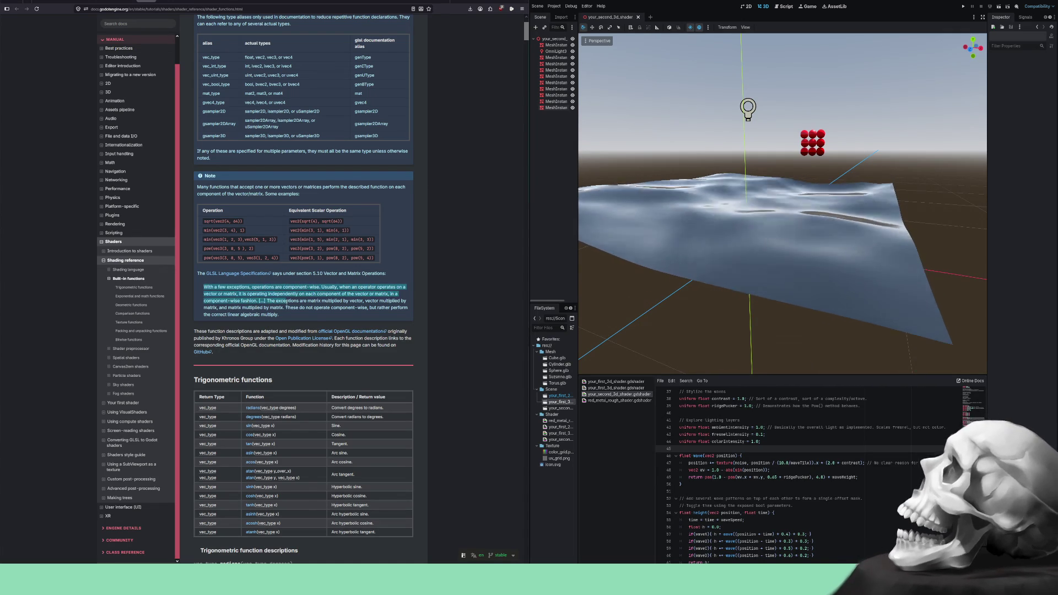
{"action": "scroll", "coordinate": [279, 302], "scroll_direction": "down", "scroll_amount": 2}
- Highlight the sentence on descriptions adapted from OpenGL, then switch to the OpenGL 4.6 Reference Pages
{"action": "left_click", "coordinate": [203, 275]}
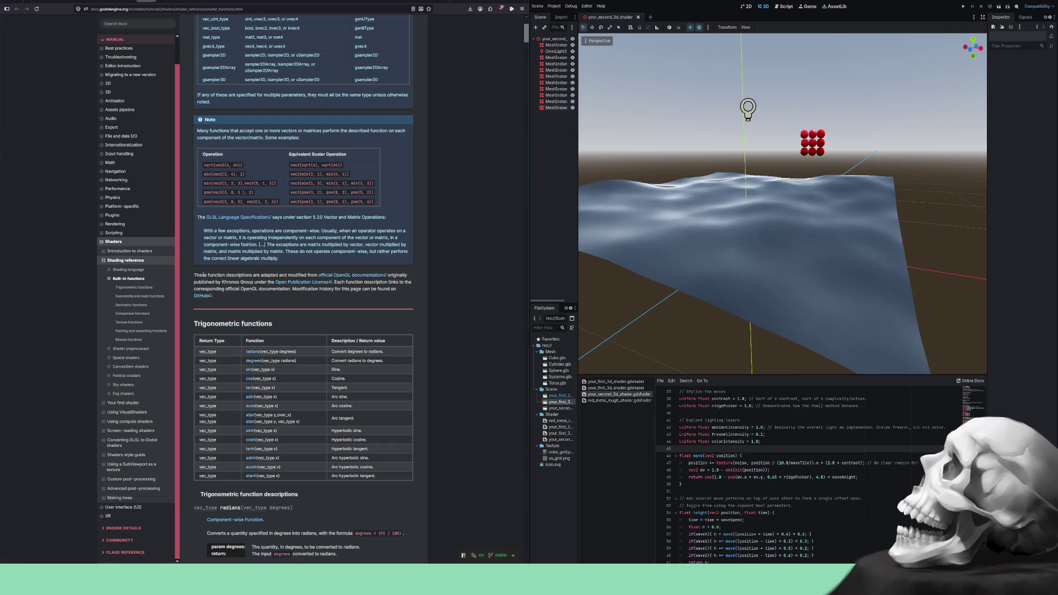
{"action": "mouse_move", "coordinate": [259, 275]}
{"action": "left_mouse_down"}
{"action": "mouse_move", "coordinate": [318, 275]}
{"action": "mouse_move", "coordinate": [306, 275]}
{"action": "left_mouse_up"}
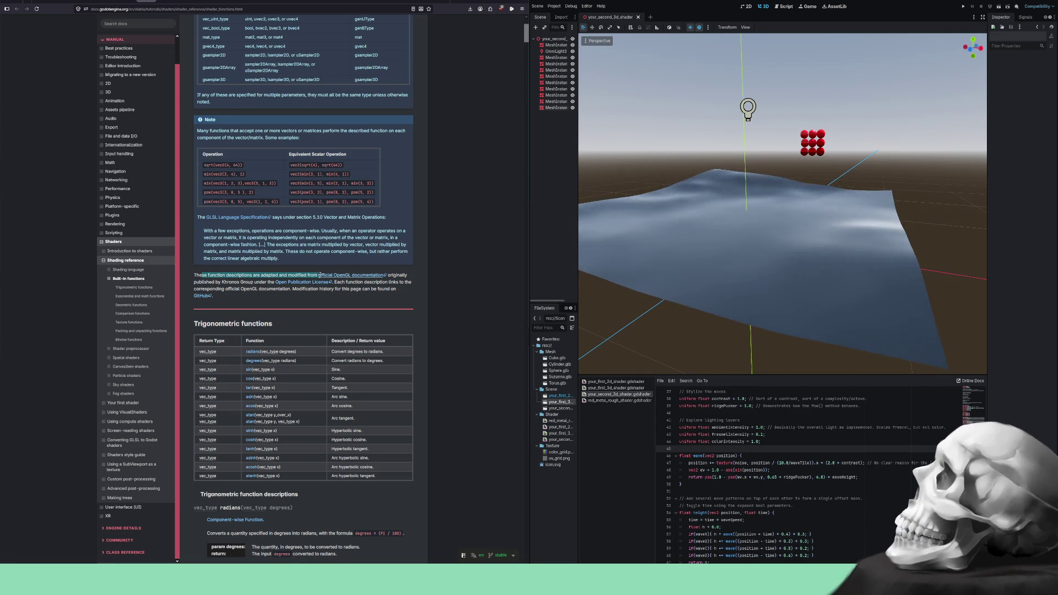
{"action": "left_click", "coordinate": [305, 274]}
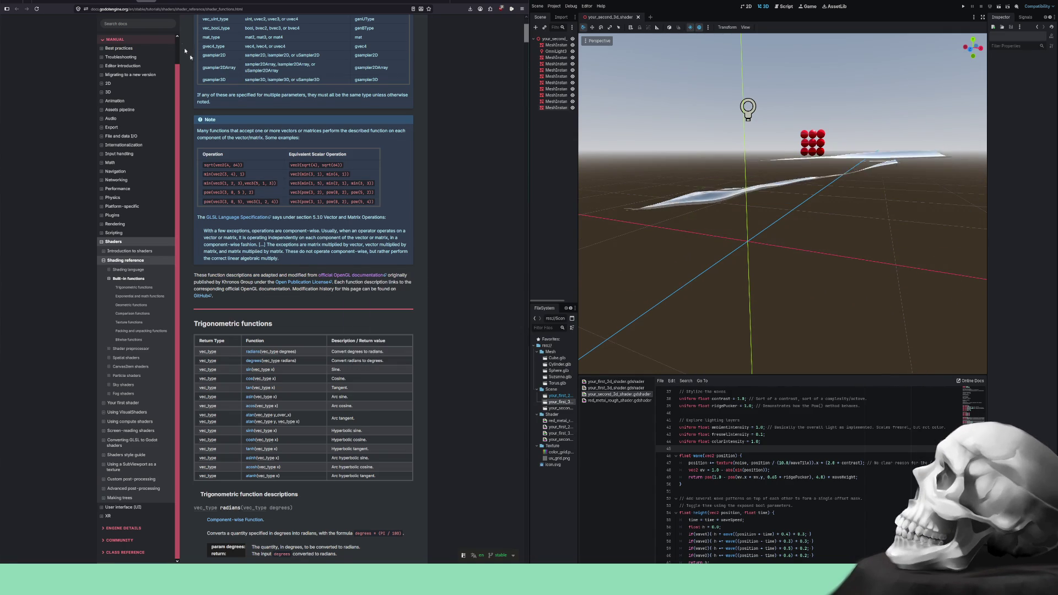
{"action": "left_click", "coordinate": [166, 1]}
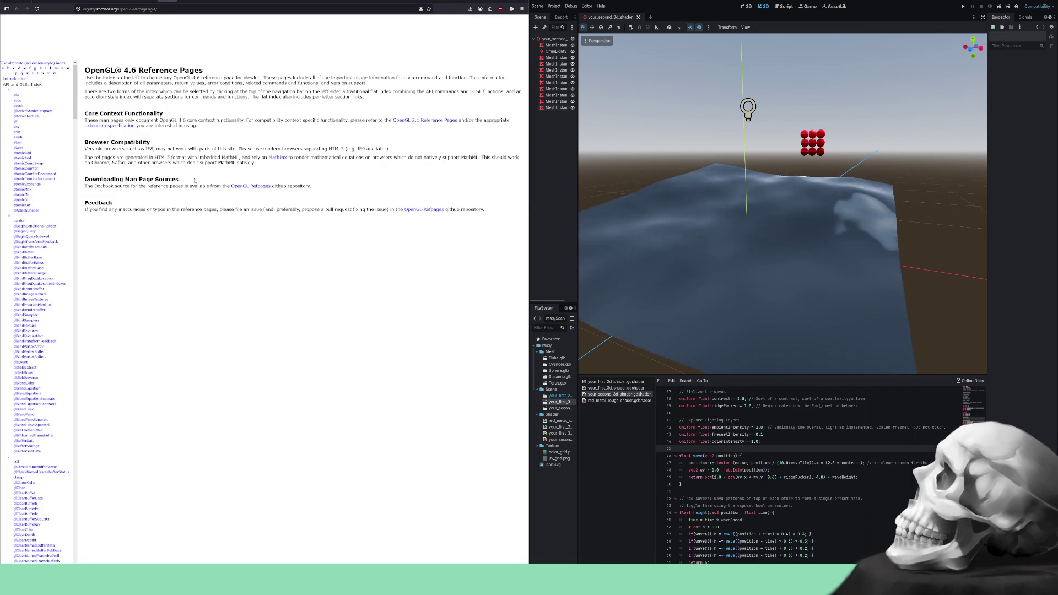
- Scroll the OpenGL 4.6 index of gl commands and GLSL functions, then go back to Godot's docs
{"action": "scroll", "coordinate": [42, 236], "scroll_direction": "down", "scroll_amount": 10}
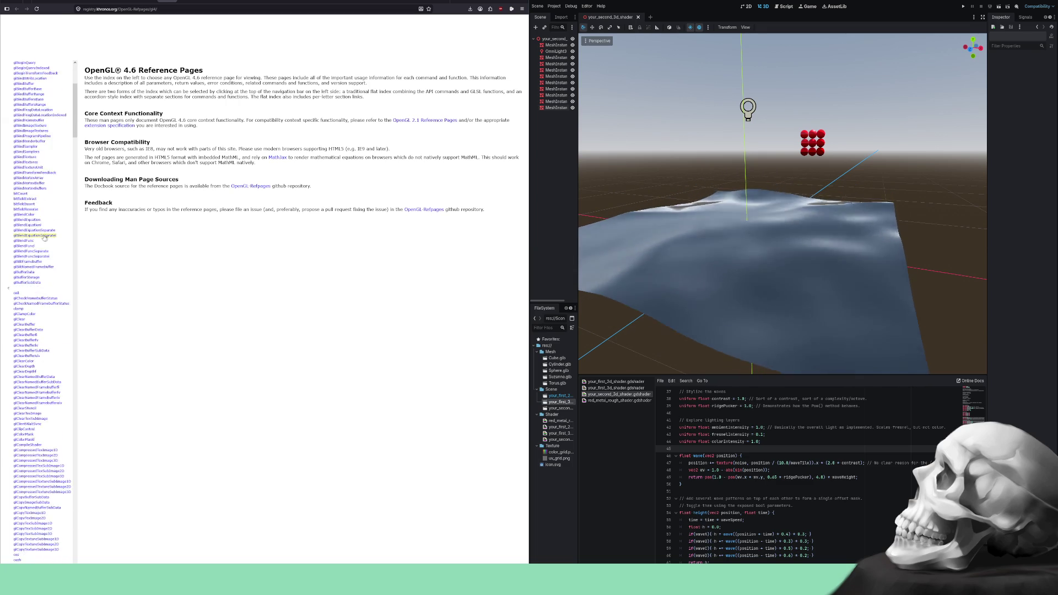
{"action": "scroll", "coordinate": [42, 236], "scroll_direction": "down", "scroll_amount": 15}
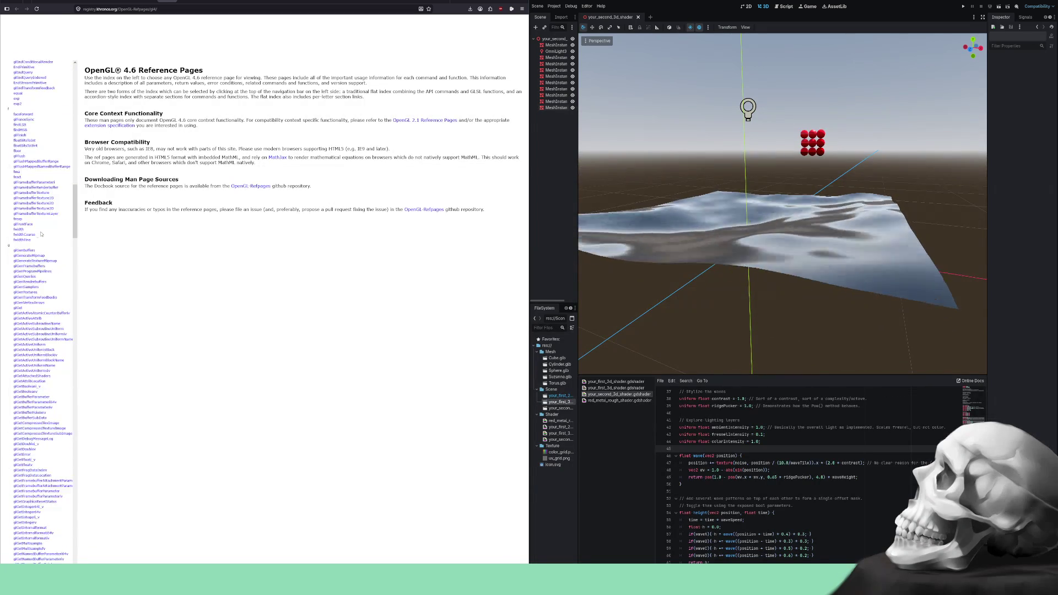
{"action": "scroll", "coordinate": [42, 236], "scroll_direction": "down", "scroll_amount": 20}
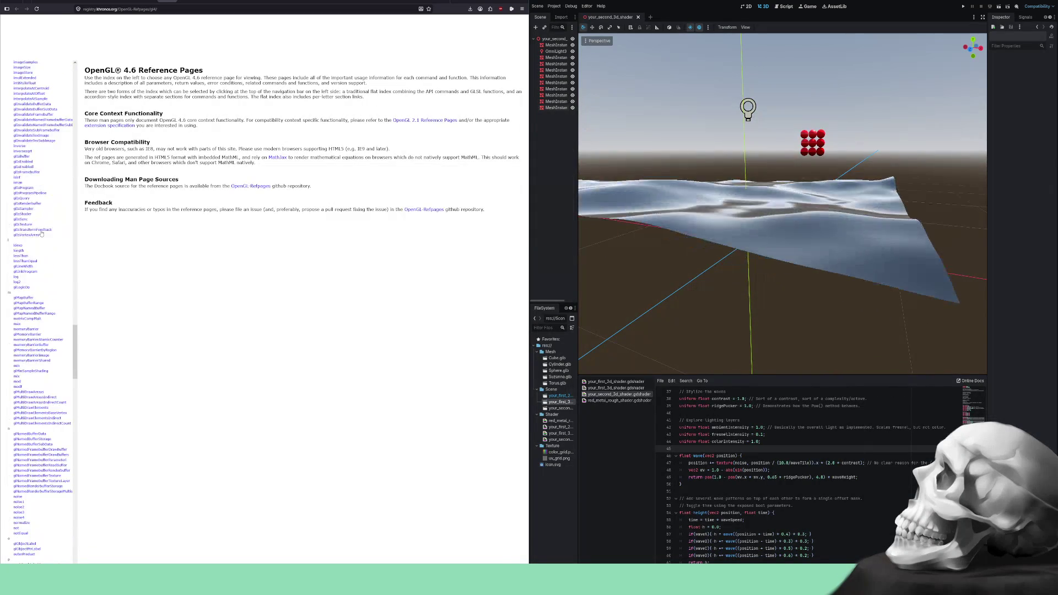
{"action": "scroll", "coordinate": [42, 233], "scroll_direction": "down", "scroll_amount": 20}
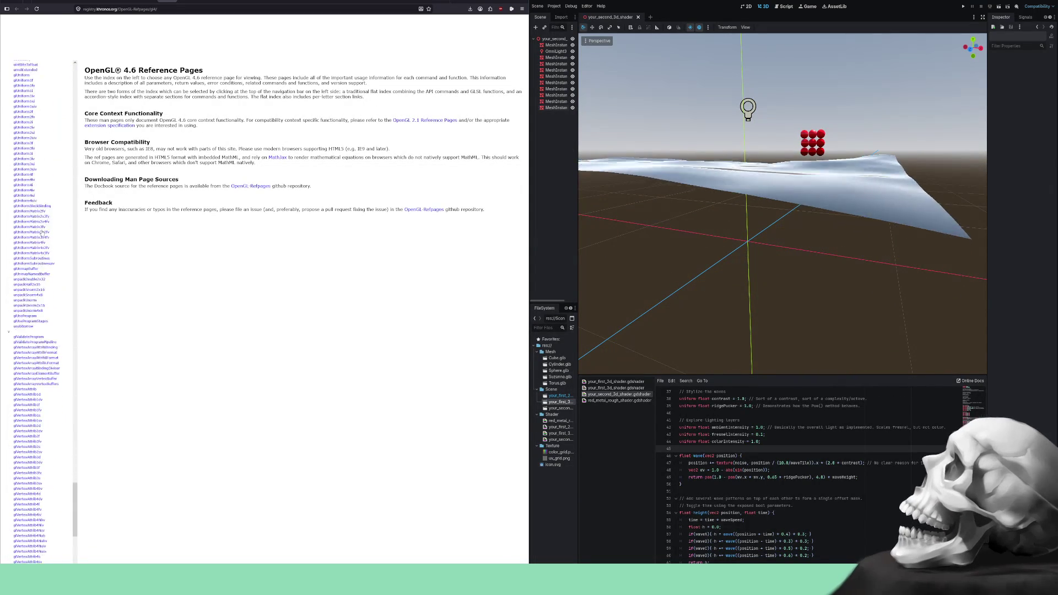
{"action": "scroll", "coordinate": [42, 234], "scroll_direction": "up", "scroll_amount": 10}
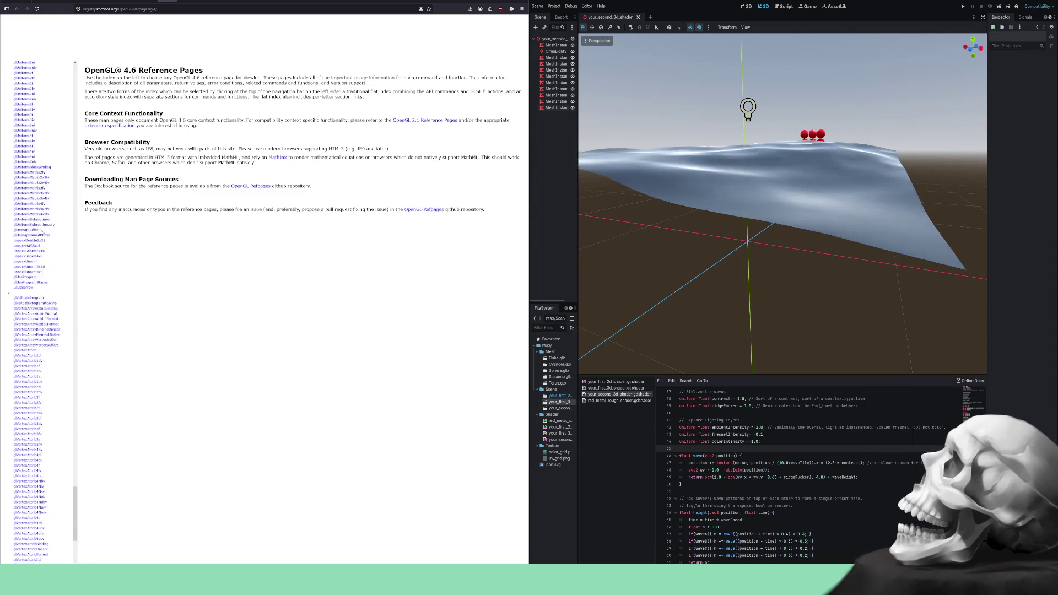
{"action": "scroll", "coordinate": [42, 234], "scroll_direction": "up", "scroll_amount": 20}
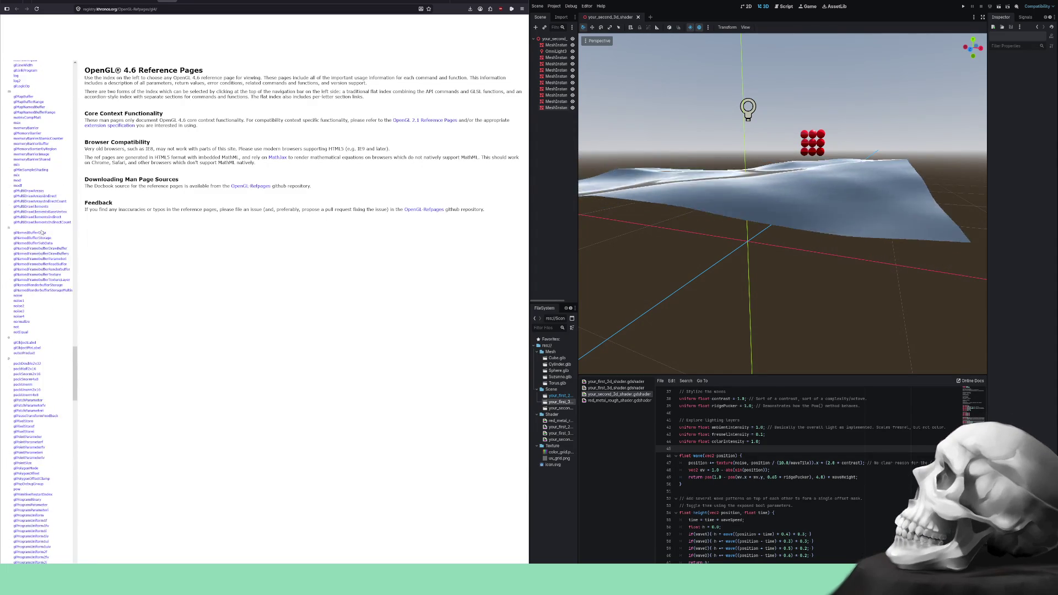
{"action": "scroll", "coordinate": [42, 233], "scroll_direction": "up", "scroll_amount": 15}
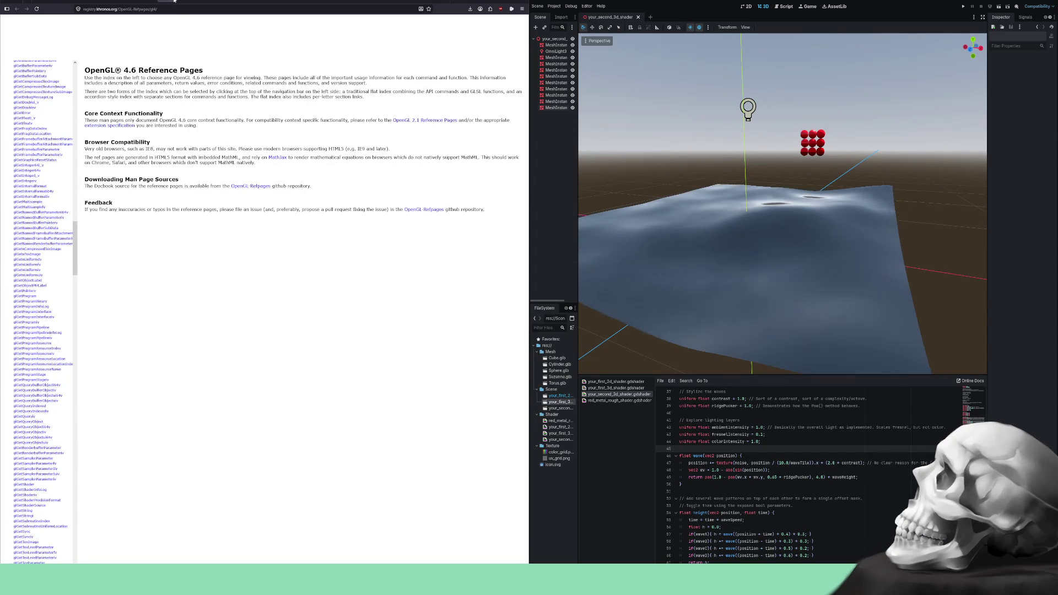
{"action": "key", "text": "alt+Left"}
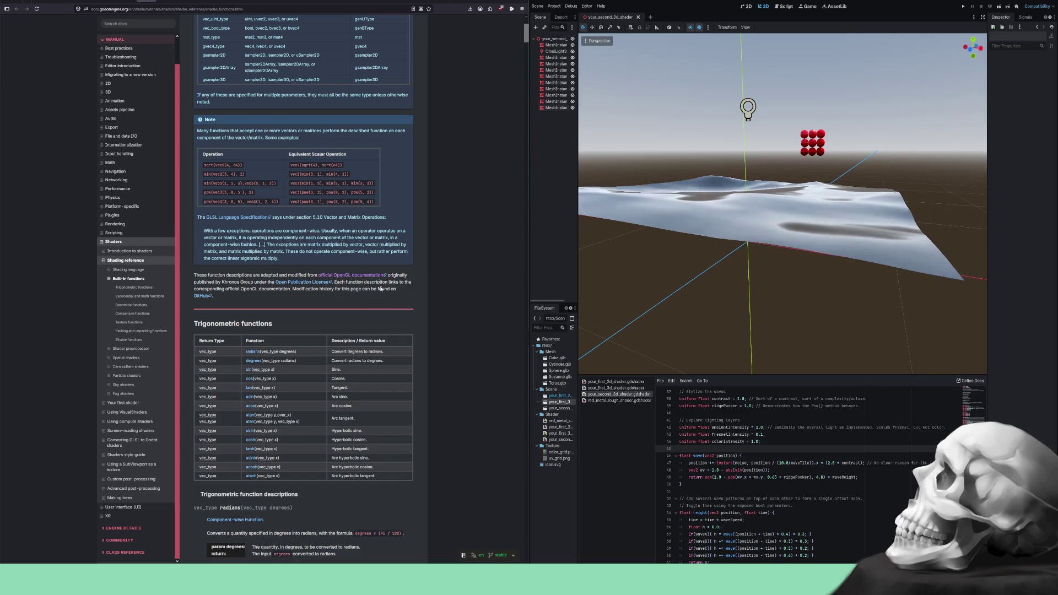
{"action": "scroll", "coordinate": [299, 297], "scroll_direction": "down", "scroll_amount": 1}
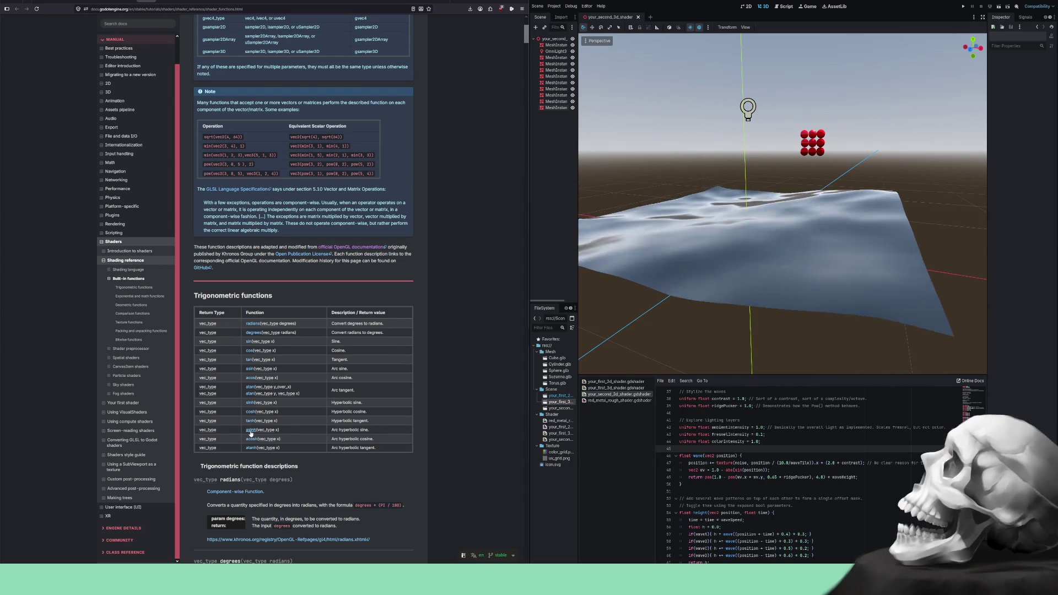
{"action": "scroll", "coordinate": [233, 329], "scroll_direction": "down", "scroll_amount": 3}
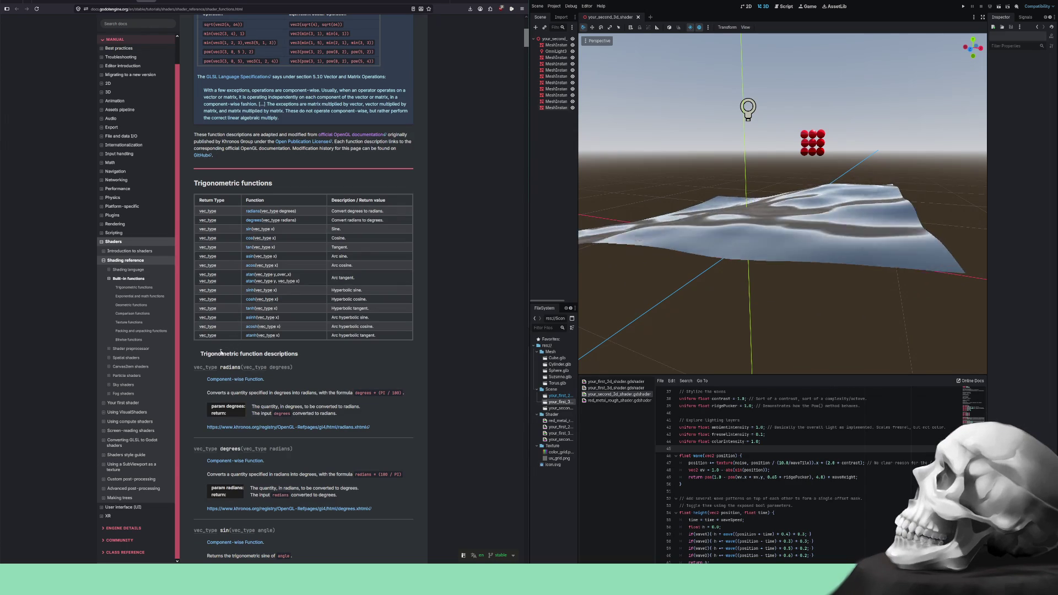
{"action": "scroll", "coordinate": [233, 331], "scroll_direction": "down", "scroll_amount": 15}
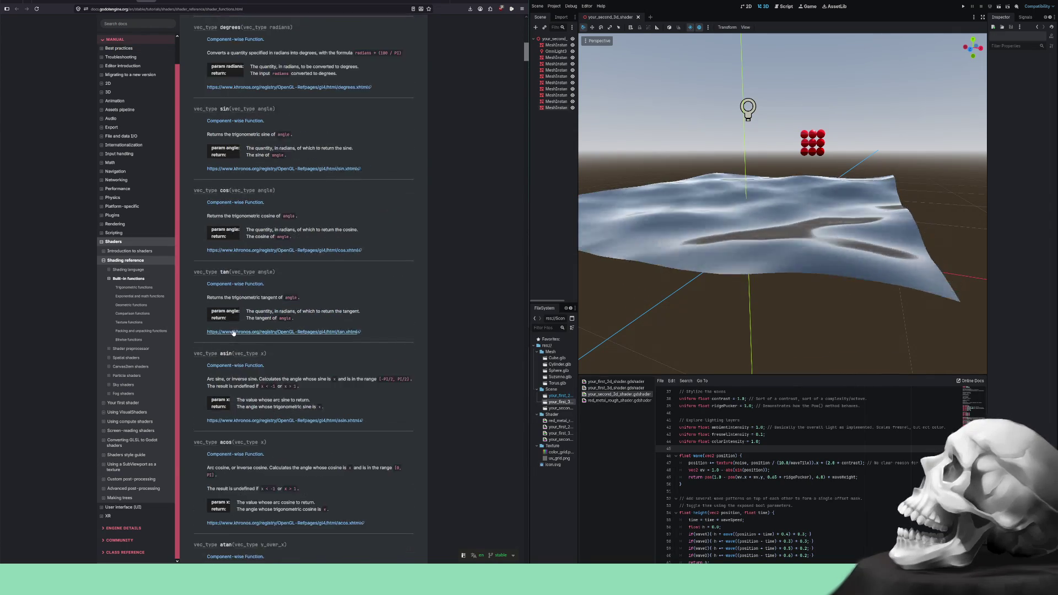
{"action": "scroll", "coordinate": [233, 332], "scroll_direction": "down", "scroll_amount": 15}
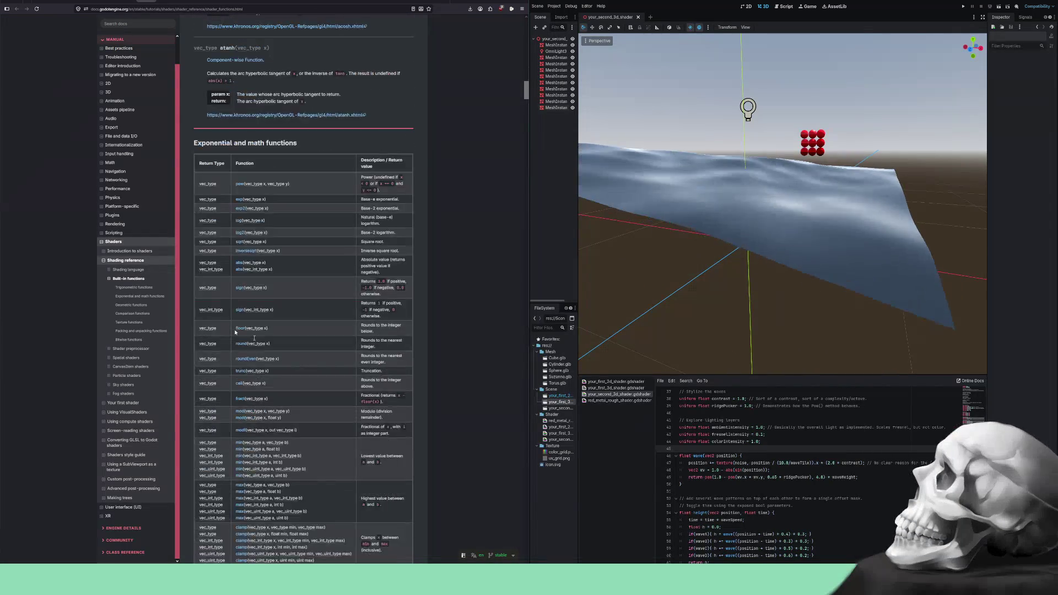
{"action": "scroll", "coordinate": [254, 337], "scroll_direction": "down", "scroll_amount": 5}
{"action": "scroll", "coordinate": [447, 260], "scroll_direction": "down", "scroll_amount": 1}
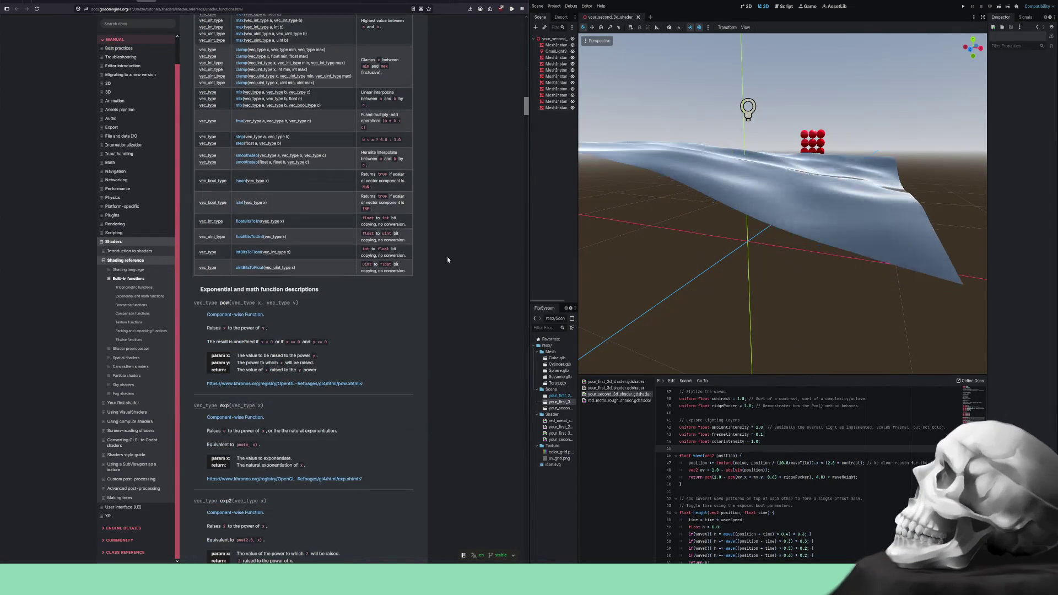
{"action": "scroll", "coordinate": [433, 90], "scroll_direction": "up", "scroll_amount": 20}
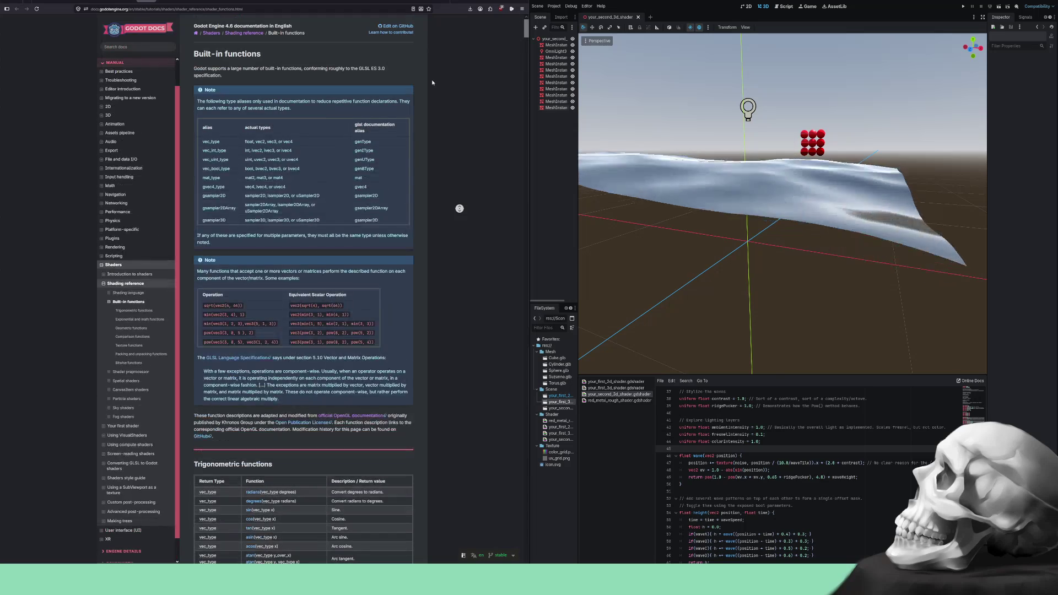
{"action": "left_click", "coordinate": [158, 3]}
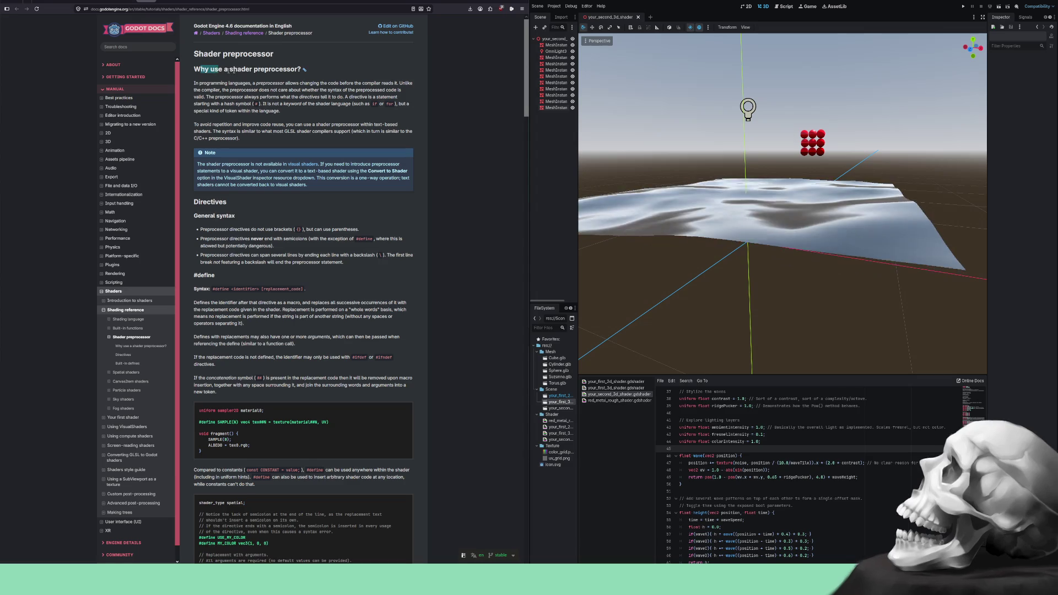
- Highlight the 'Why use a shader preprocessor?' heading and compiler sentences, then right-click the visual shaders link
{"action": "left_click_drag", "start_coordinate": [228, 70], "coordinate": [280, 71]}
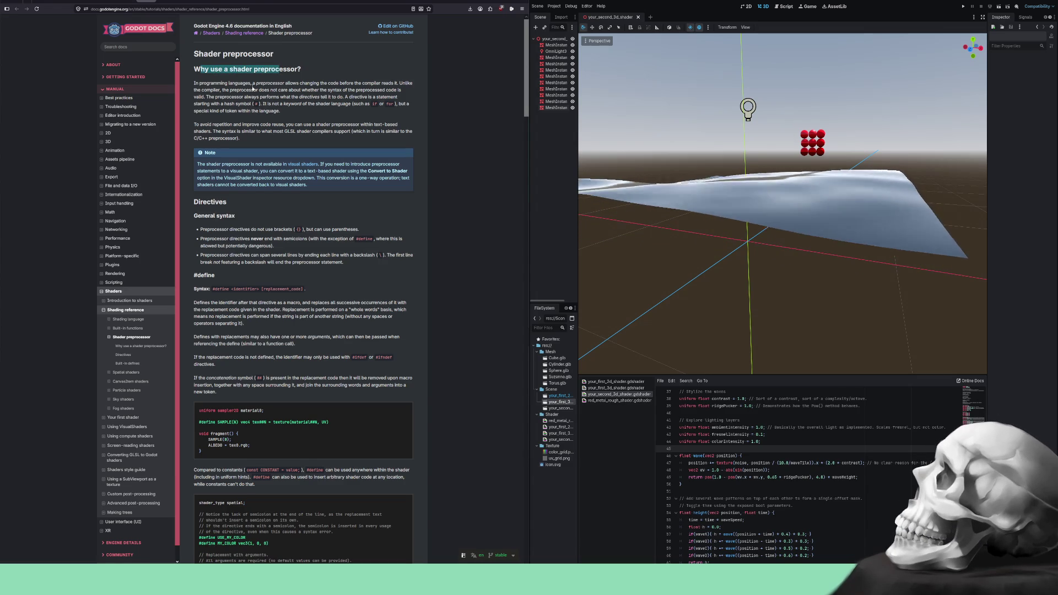
{"action": "left_click", "coordinate": [280, 71]}
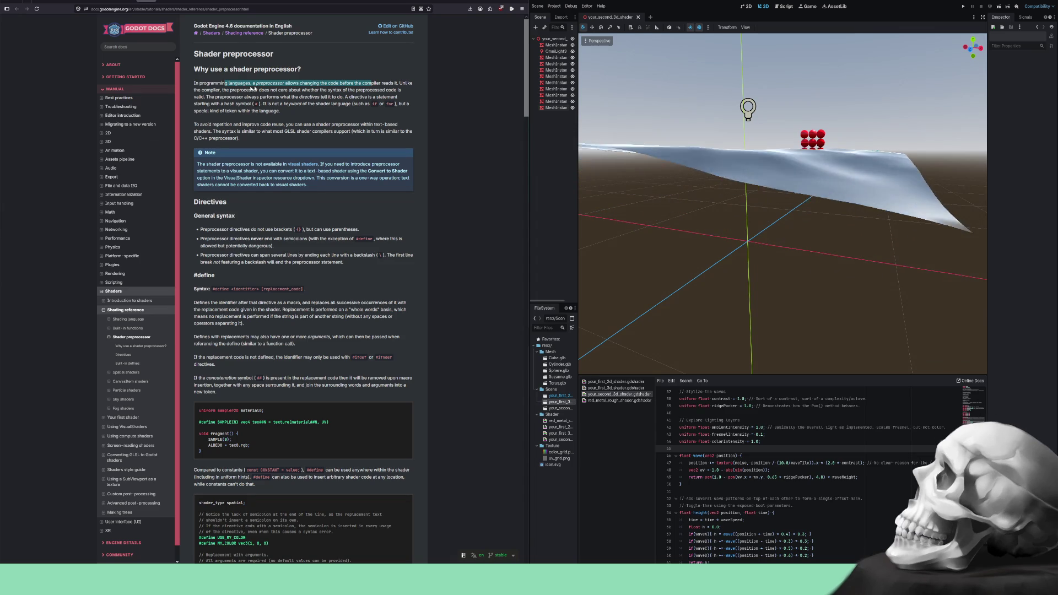
{"action": "left_click_drag", "start_coordinate": [199, 90], "coordinate": [215, 90]}
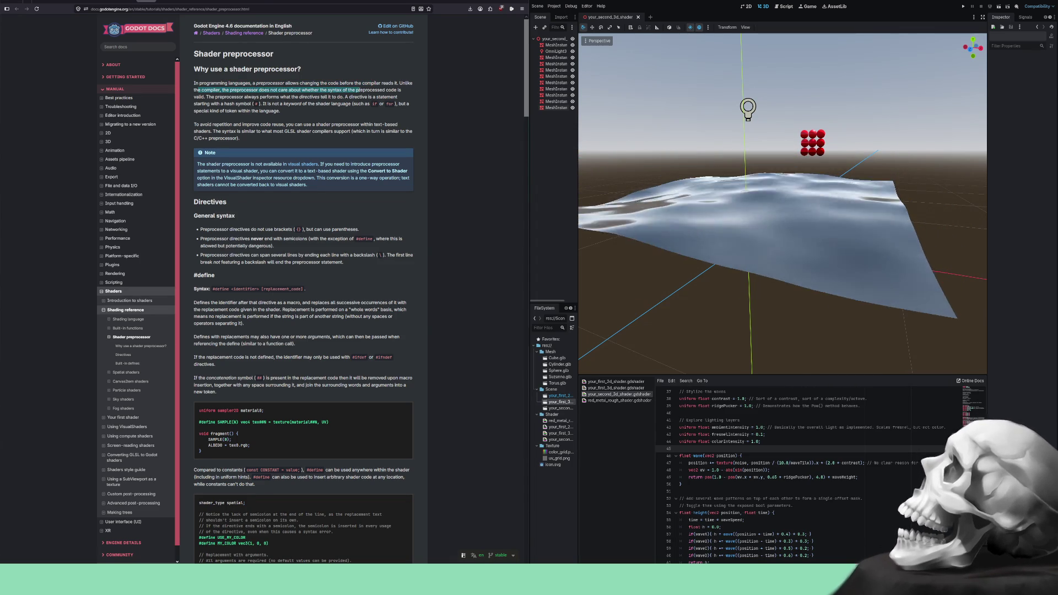
{"action": "mouse_move", "coordinate": [372, 90]}
{"action": "left_mouse_down"}
{"action": "mouse_move", "coordinate": [194, 101]}
{"action": "mouse_move", "coordinate": [299, 97]}
{"action": "left_mouse_up"}
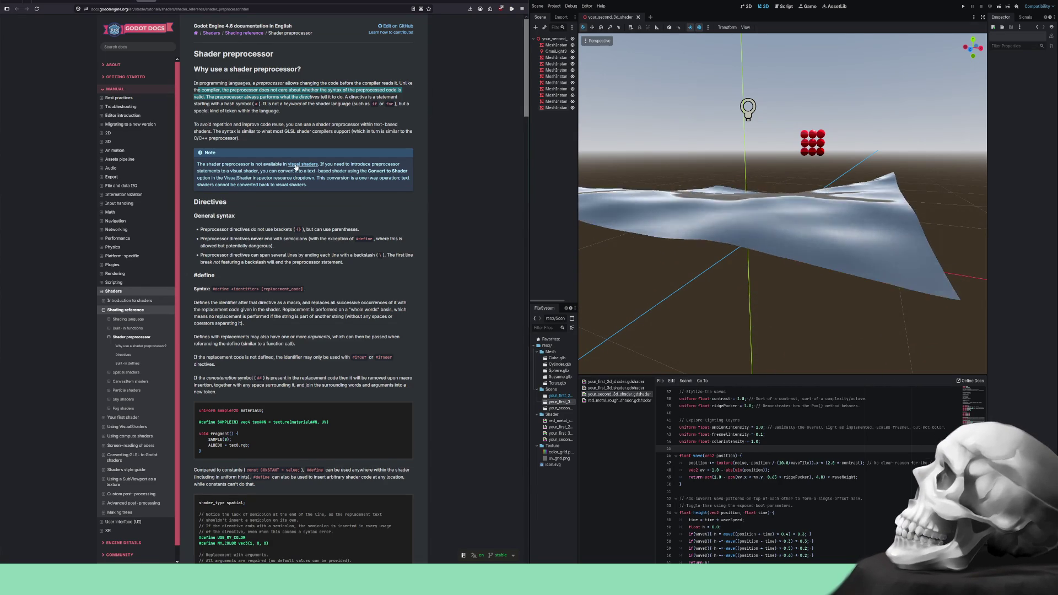
{"action": "right_click", "coordinate": [296, 167]}
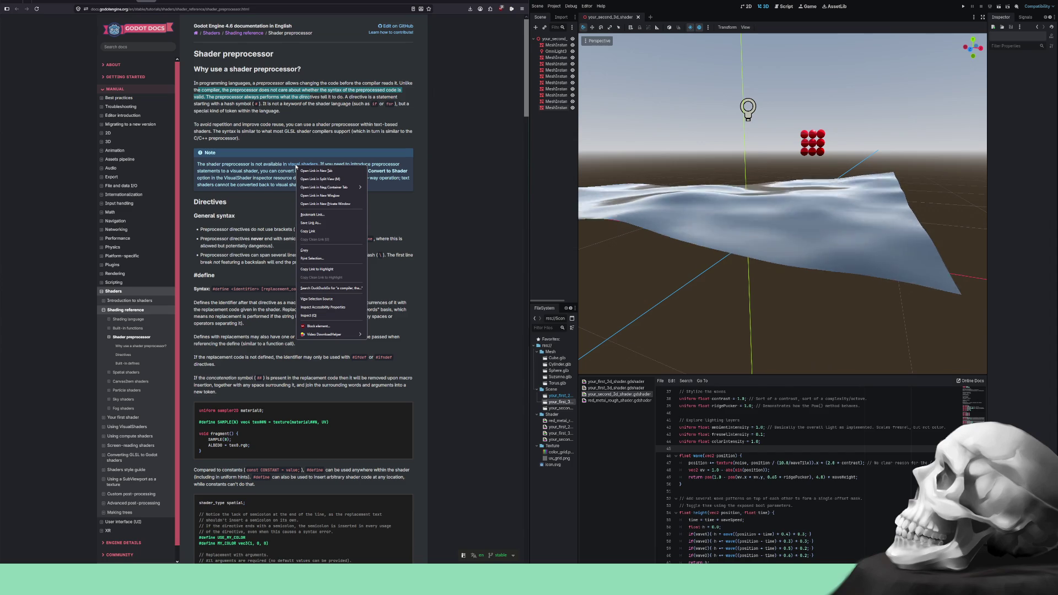
- Open Using VisualShaders in a new tab, glance at it, and return to Shader preprocessor
{"action": "left_click", "coordinate": [303, 170]}
{"action": "left_click", "coordinate": [167, 1]}
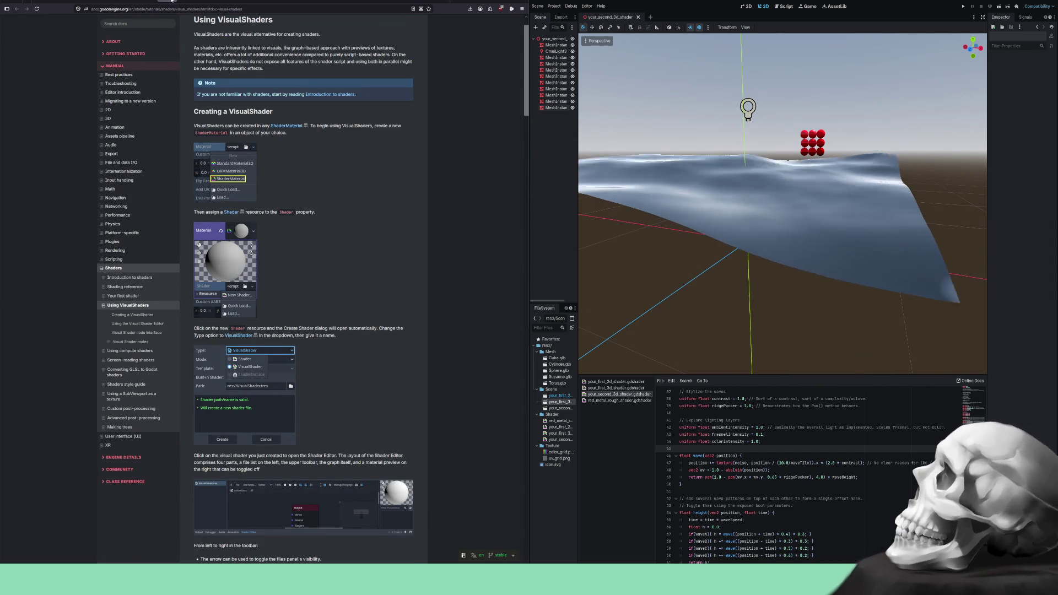
{"action": "left_click", "coordinate": [165, 2]}
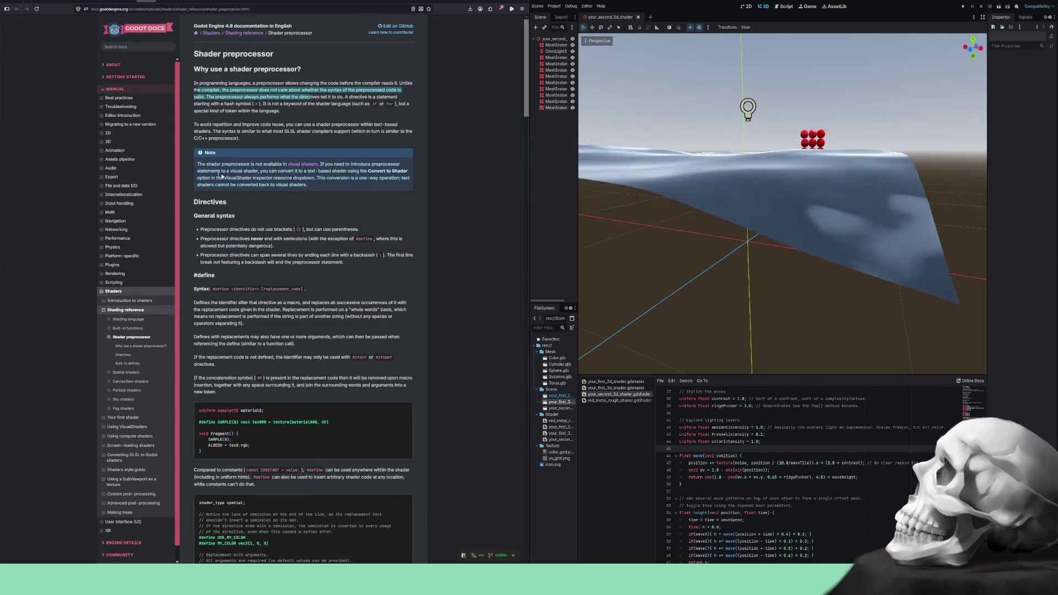